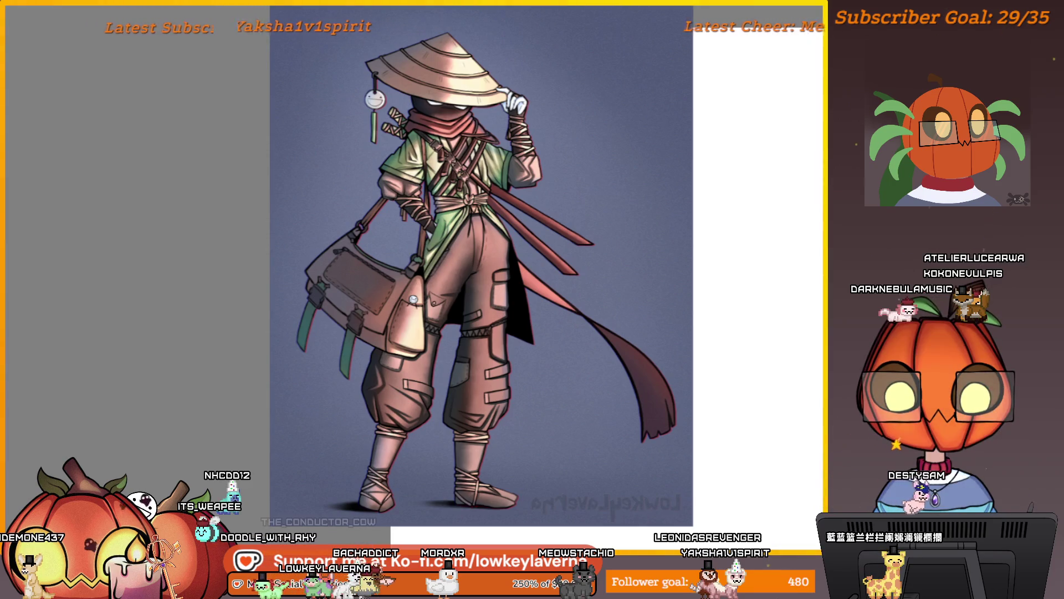
scroll(535, 385, right, 5)
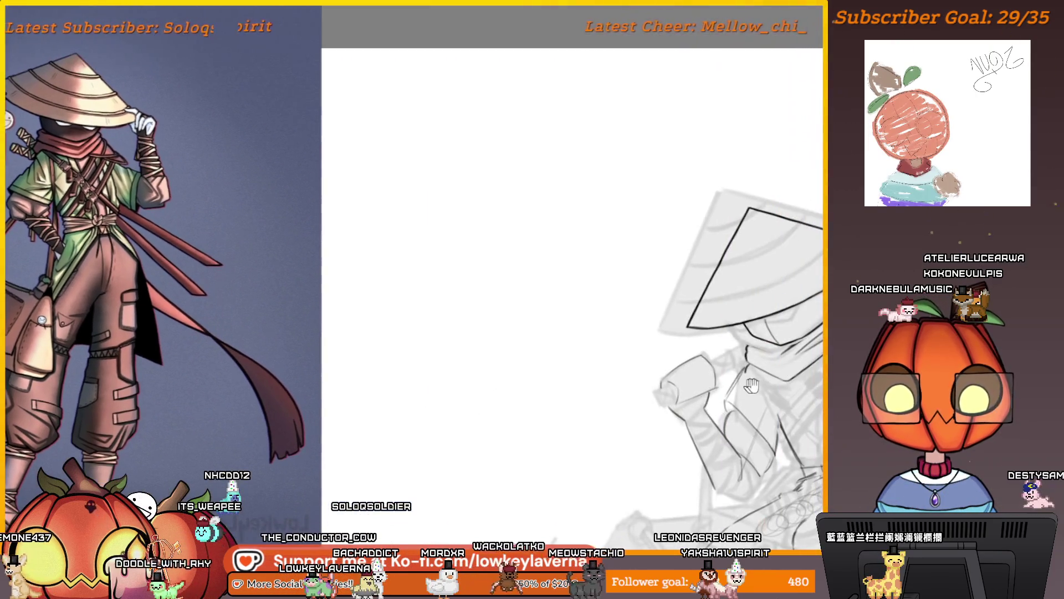
Step: Draw a curved stripe inside the hat sketch, inked up to the hat's edge
drag(674, 407, 560, 450)
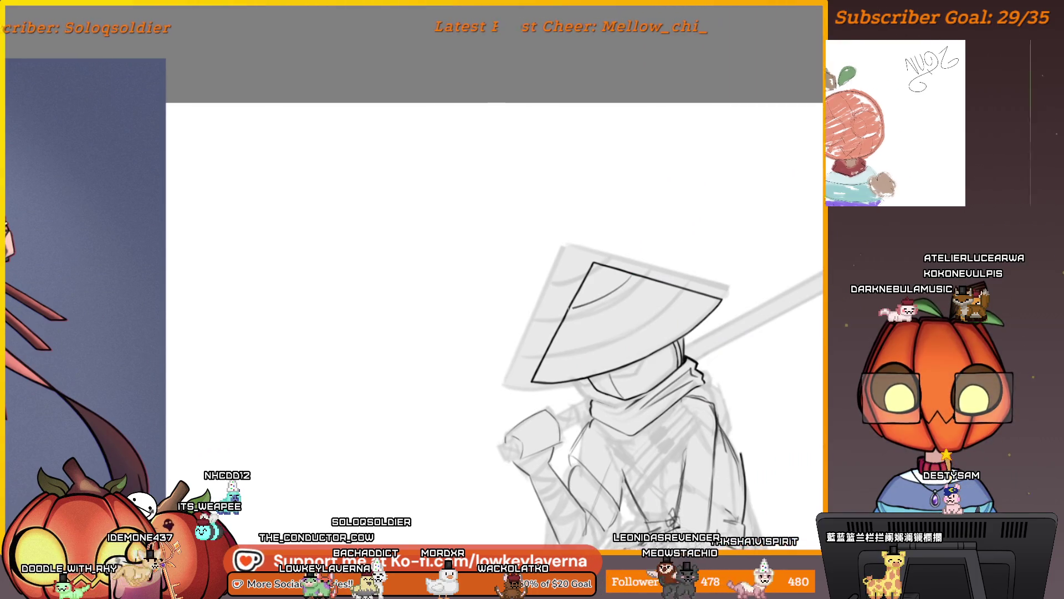
drag(567, 308, 629, 277)
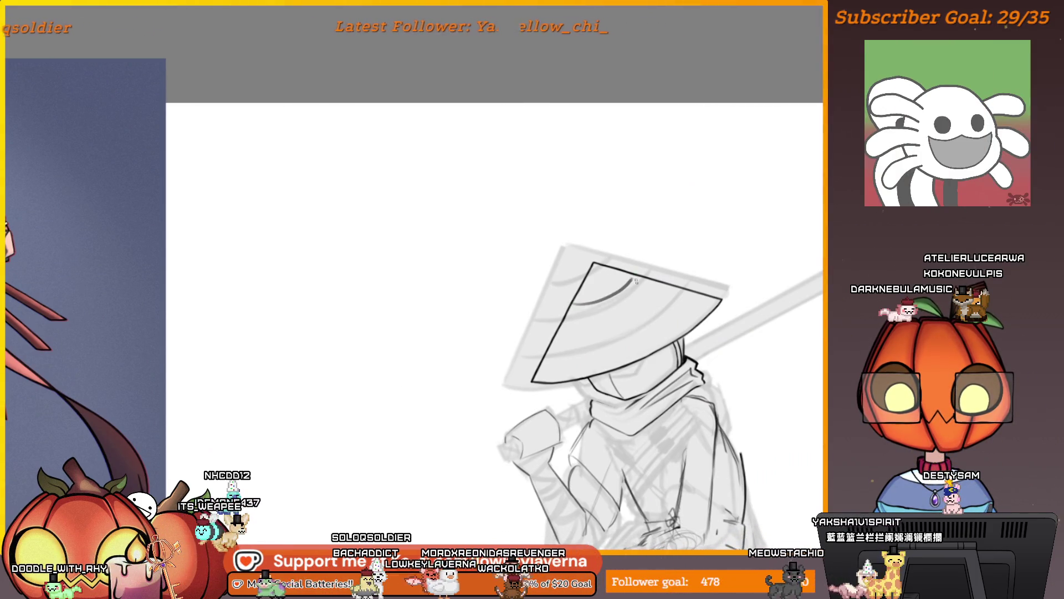
scroll(630, 309, up, 3)
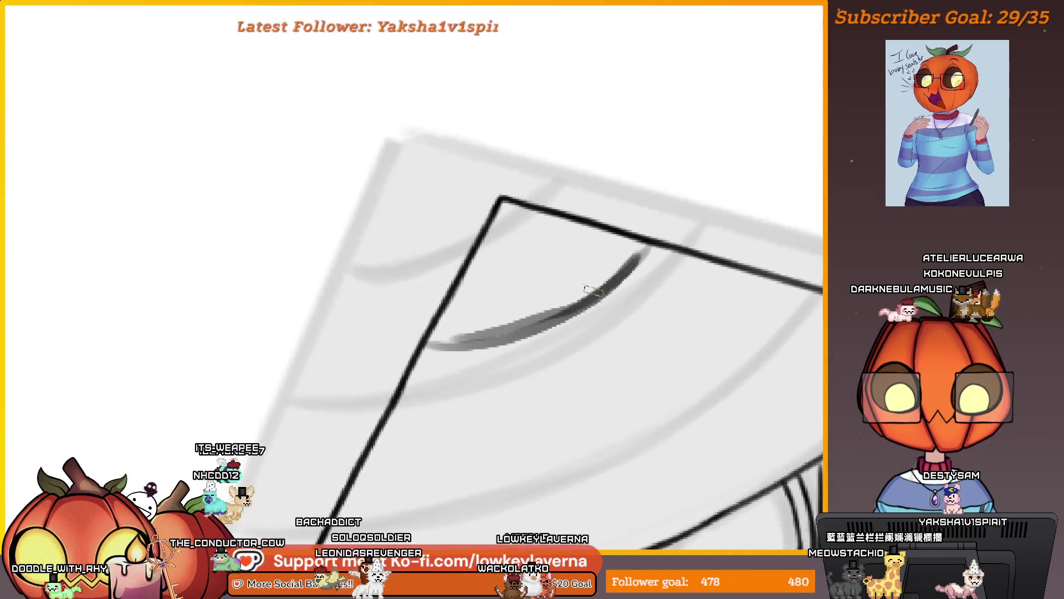
drag(639, 246, 428, 344)
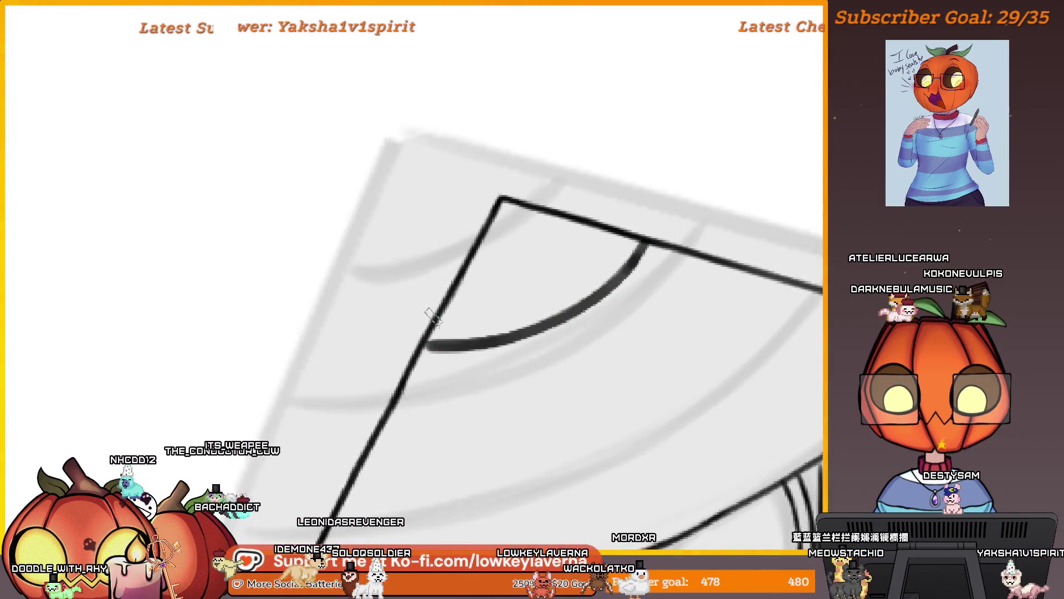
scroll(436, 316, down, 5)
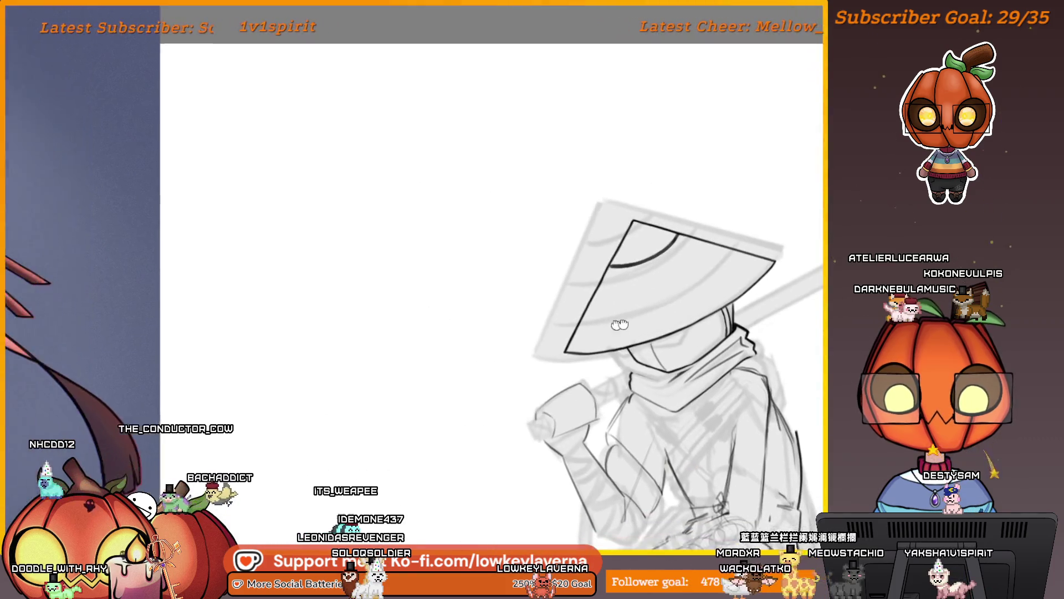
scroll(649, 336, up, 4)
scroll(644, 337, up, 1)
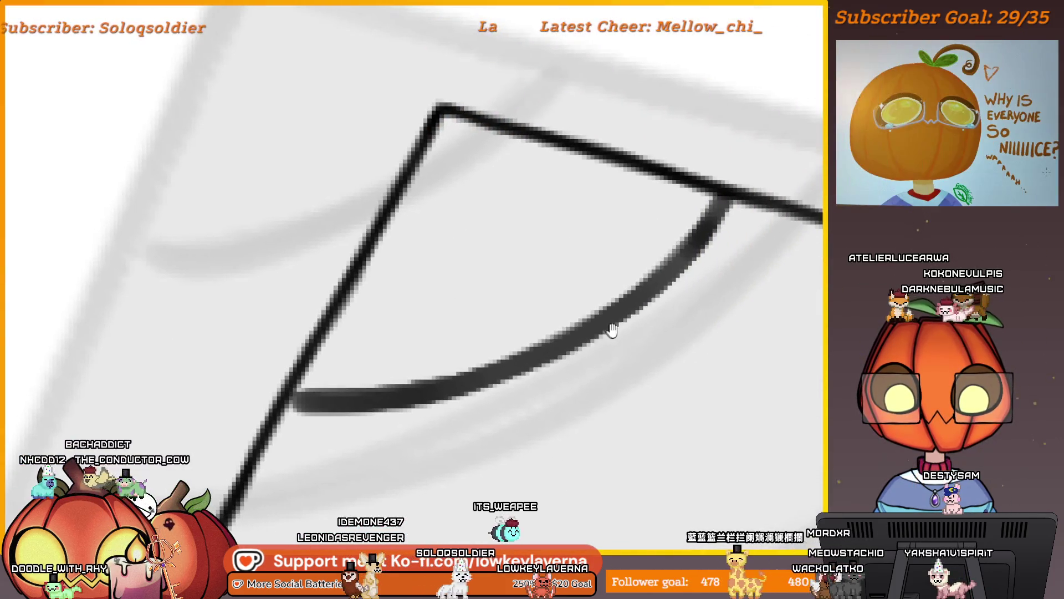
Step: Erase the stripe's centre so it reads as a hollow double line near the tip
drag(703, 261, 695, 256)
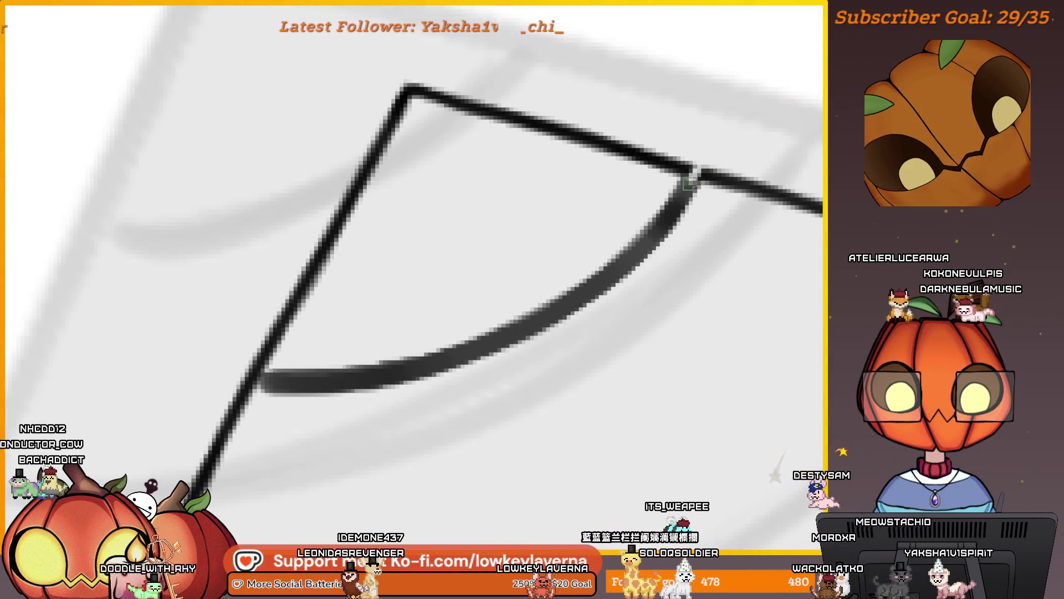
drag(689, 174, 620, 254)
mouse_move(709, 164)
mouse_down()
mouse_move(699, 150)
mouse_move(535, 302)
mouse_up()
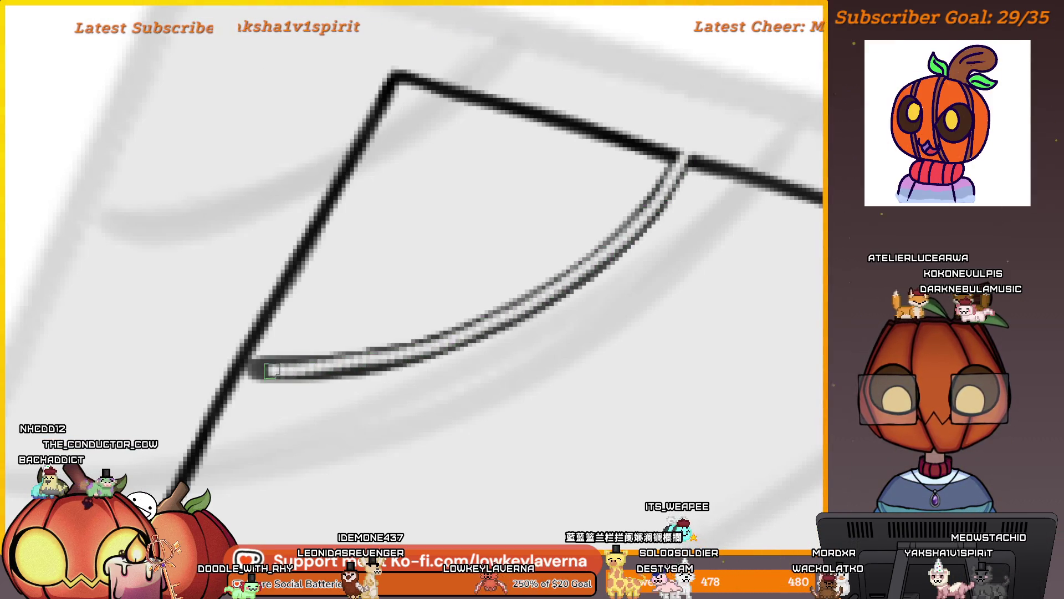
scroll(449, 237, down, 5)
scroll(594, 125, up, 5)
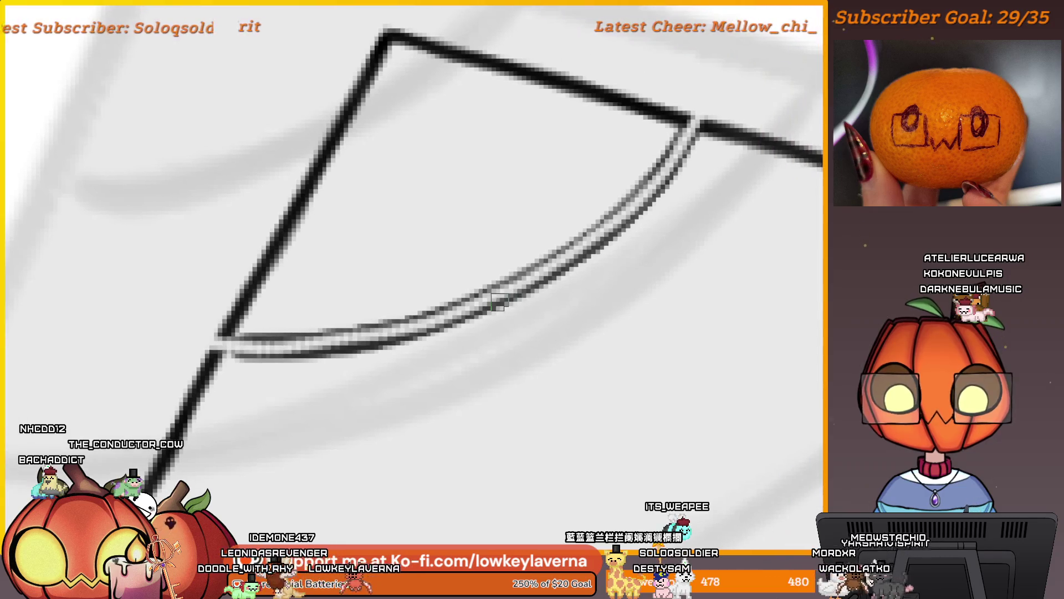
drag(699, 102, 695, 80)
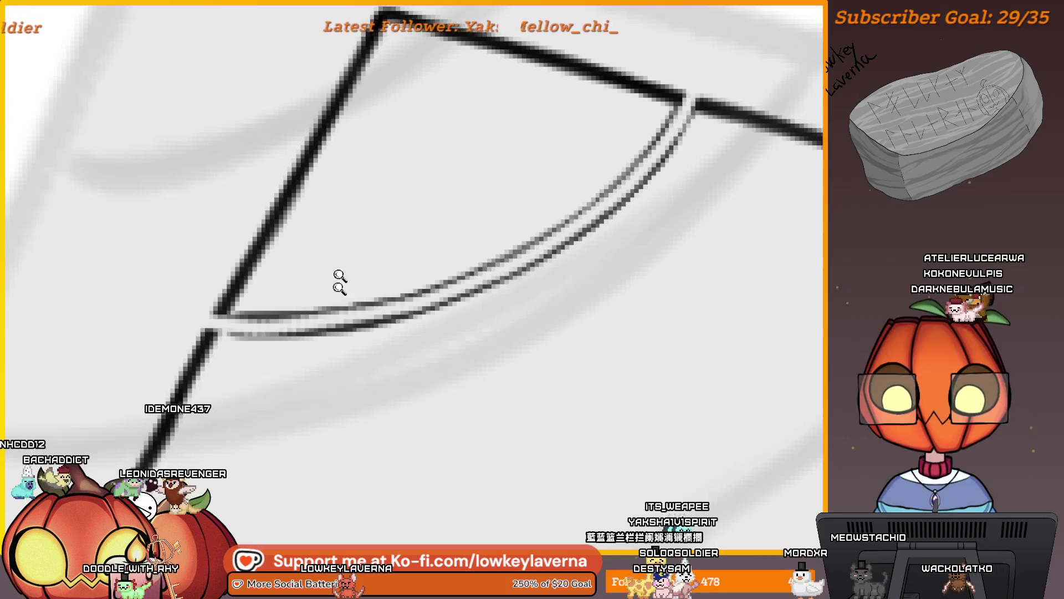
scroll(353, 404, down, 3)
scroll(497, 224, down, 3)
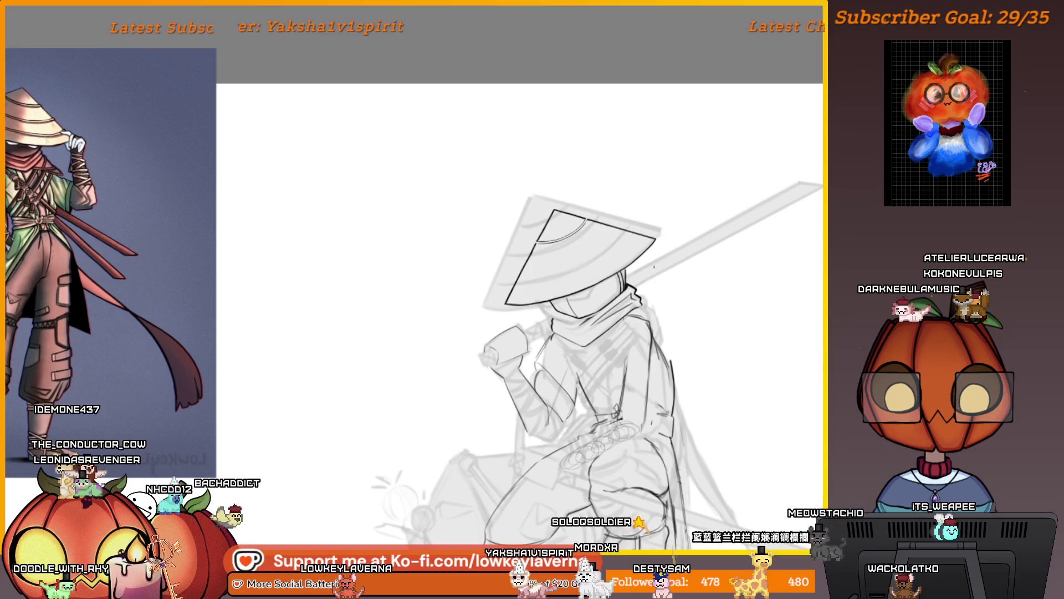
scroll(631, 168, up, 3)
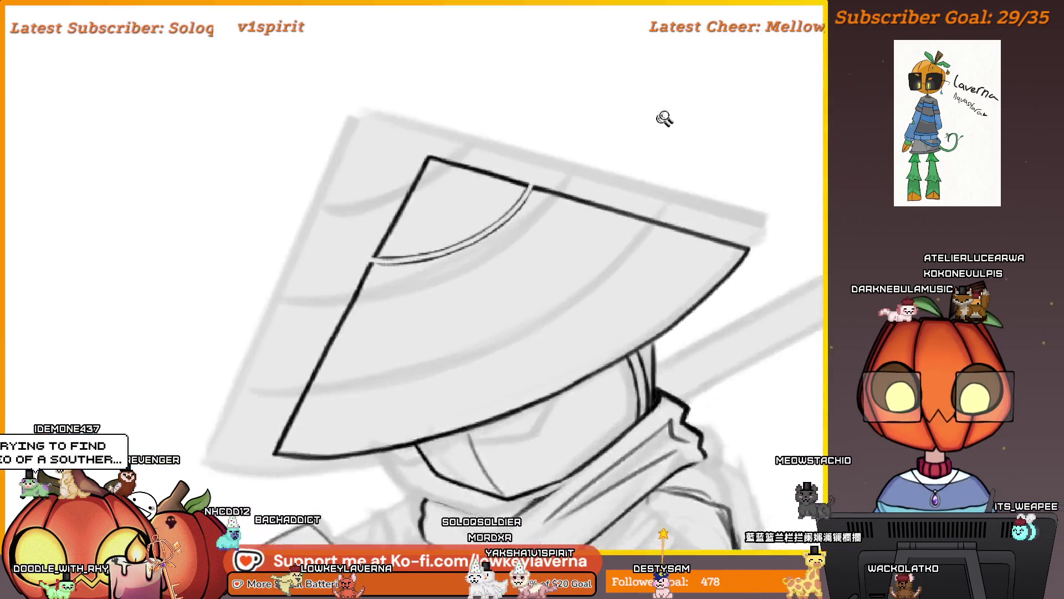
scroll(665, 117, up, 2)
Step: Draw a dark curved stripe across the hat and a long stripe down to the left brim
drag(689, 146, 308, 313)
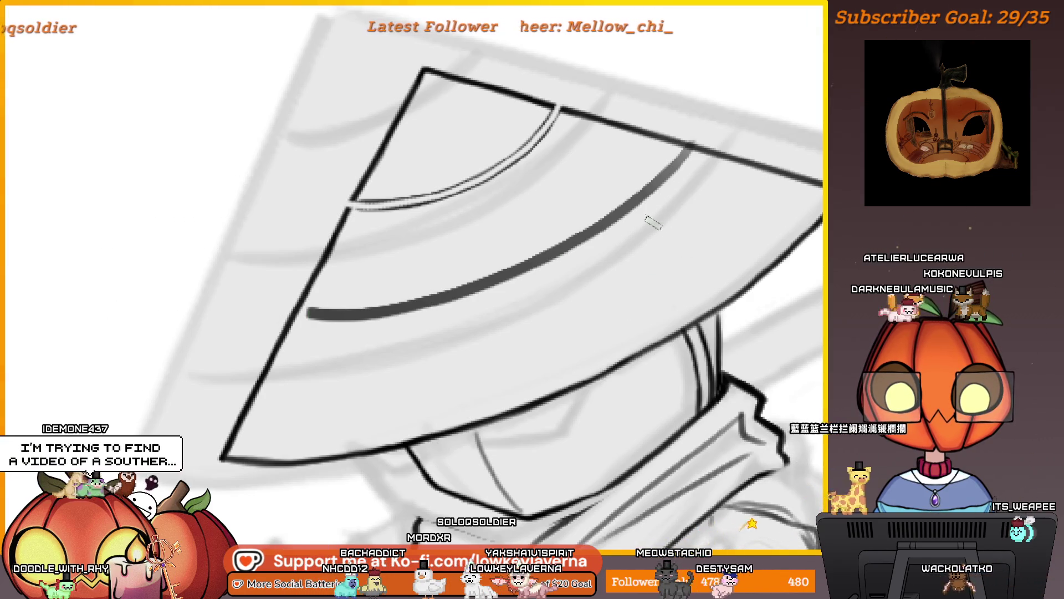
key(ctrl+z)
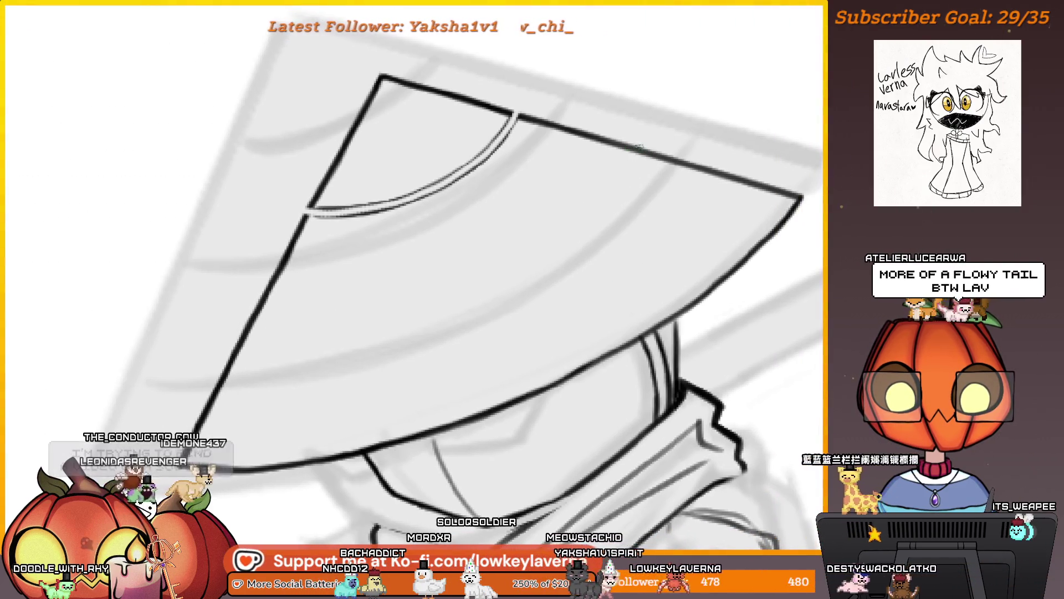
drag(639, 150, 298, 318)
mouse_move(569, 330)
mouse_down()
mouse_move(575, 262)
mouse_move(225, 353)
mouse_up()
scroll(493, 245, down, 5)
scroll(606, 190, up, 3)
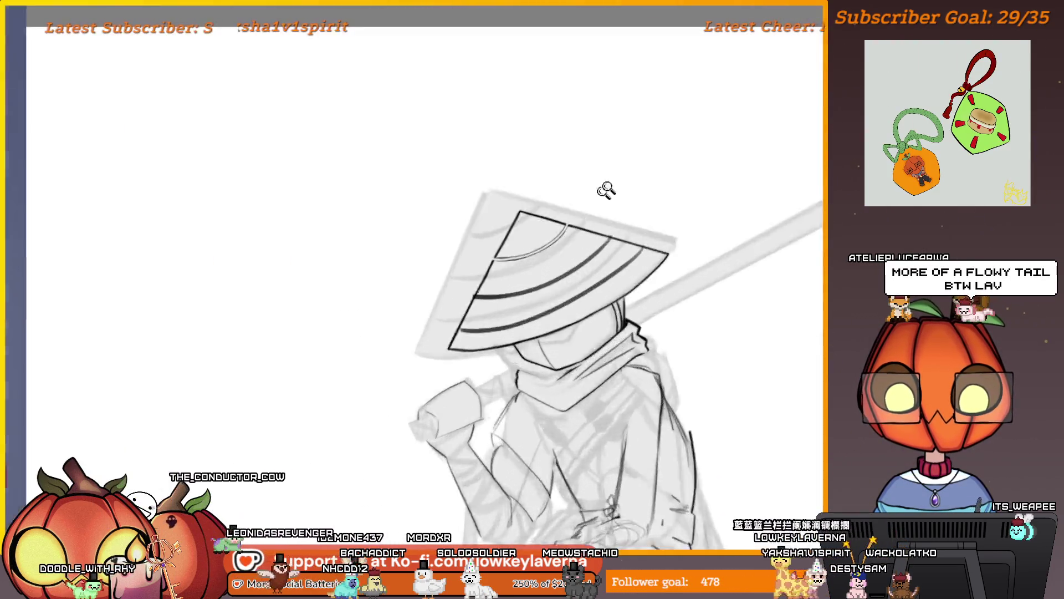
scroll(607, 189, up, 3)
scroll(606, 190, up, 3)
scroll(606, 190, up, 1)
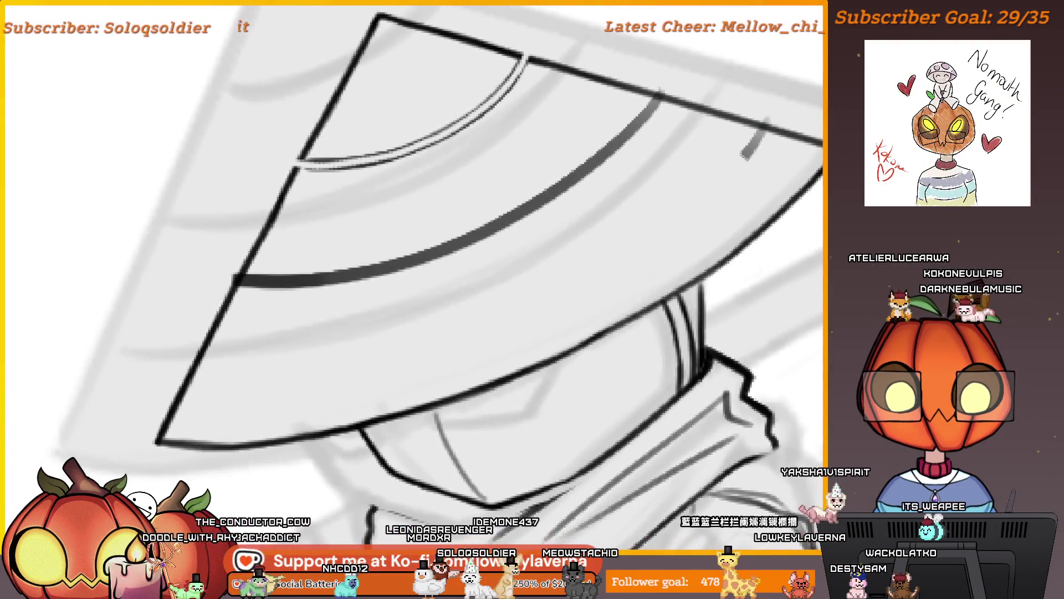
drag(744, 155, 235, 351)
scroll(515, 336, down, 1)
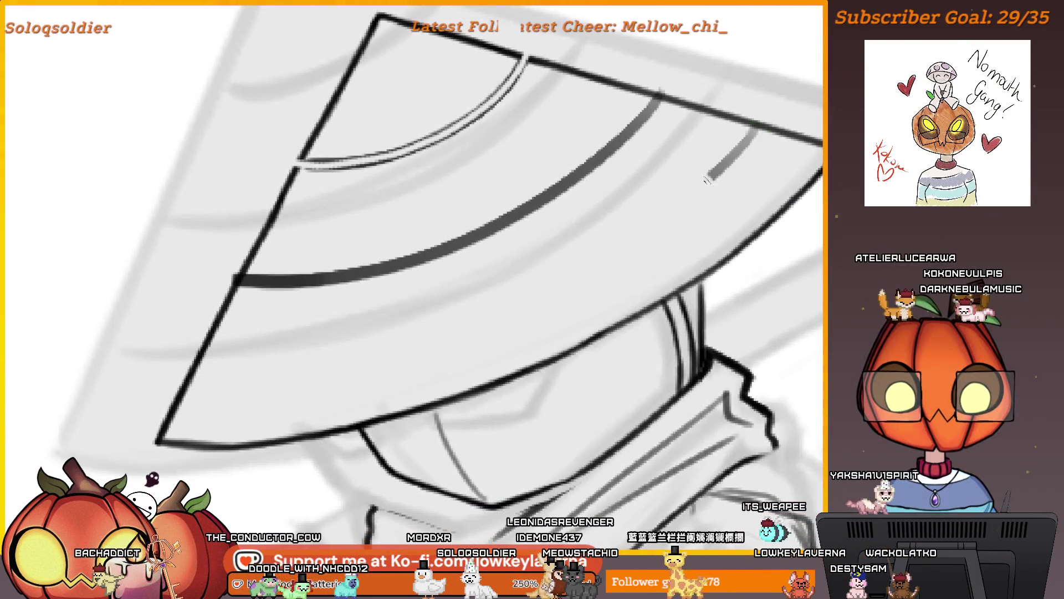
scroll(515, 336, down, 5)
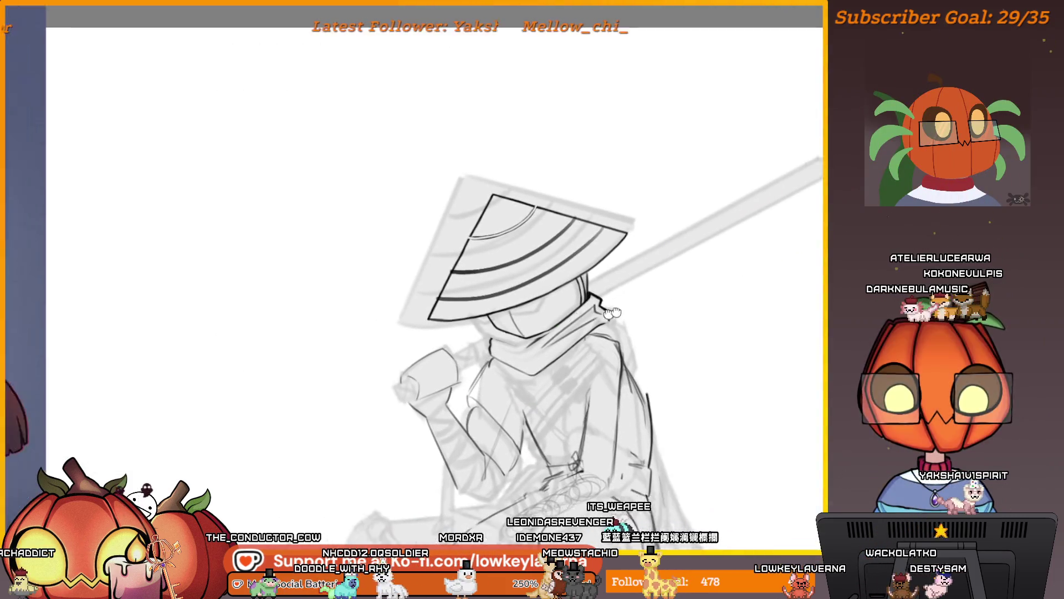
mouse_move(515, 336)
mouse_down()
mouse_move(731, 306)
mouse_move(632, 275)
mouse_up()
scroll(729, 159, up, 3)
scroll(683, 281, up, 2)
scroll(683, 280, down, 2)
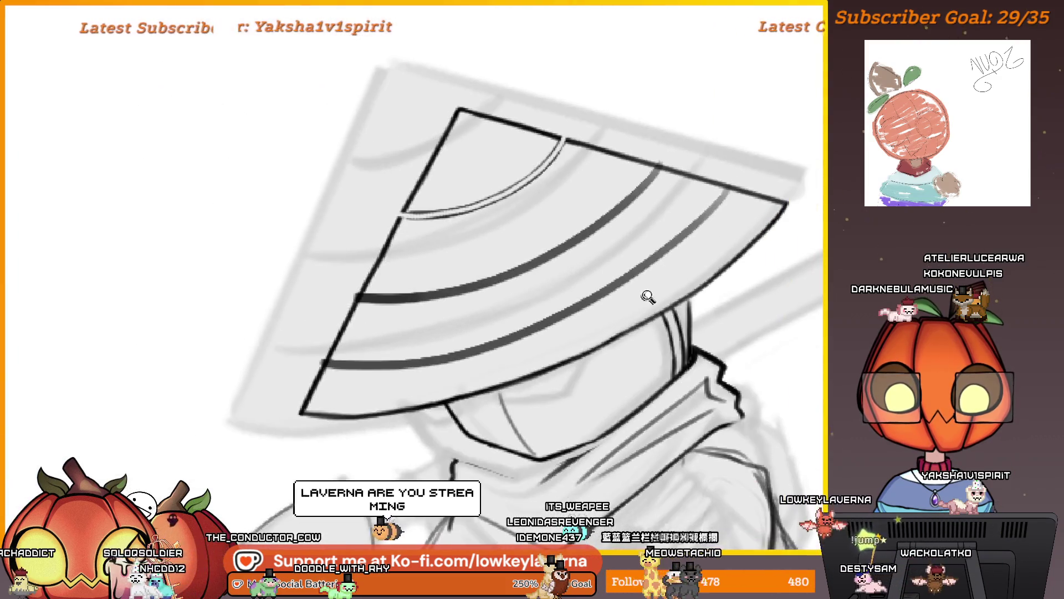
Step: Rework the lower brim stripe through several undos, ending with a shorter stripe on the brim's right
key(ctrl+z)
drag(743, 178, 626, 272)
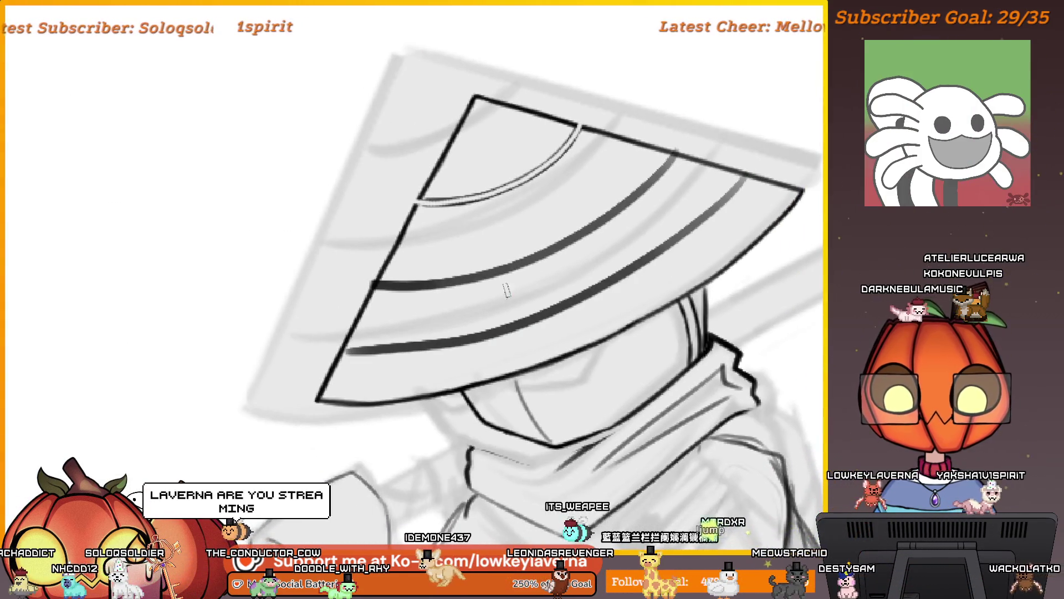
key(ctrl+z)
drag(740, 176, 349, 349)
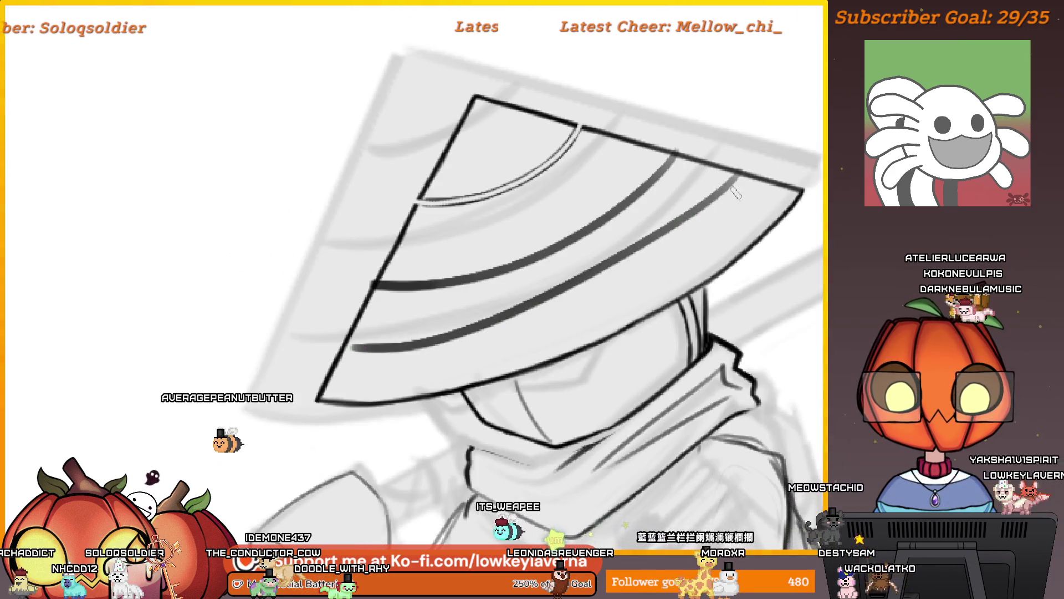
key(ctrl+z)
drag(740, 178, 401, 338)
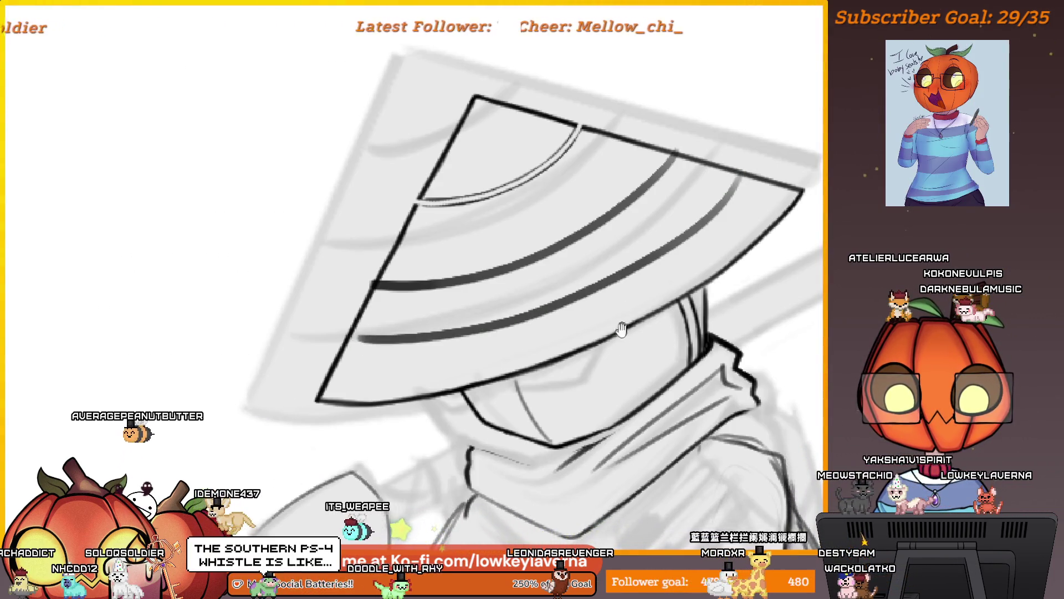
drag(623, 329, 630, 310)
key(ctrl+z)
drag(747, 163, 562, 284)
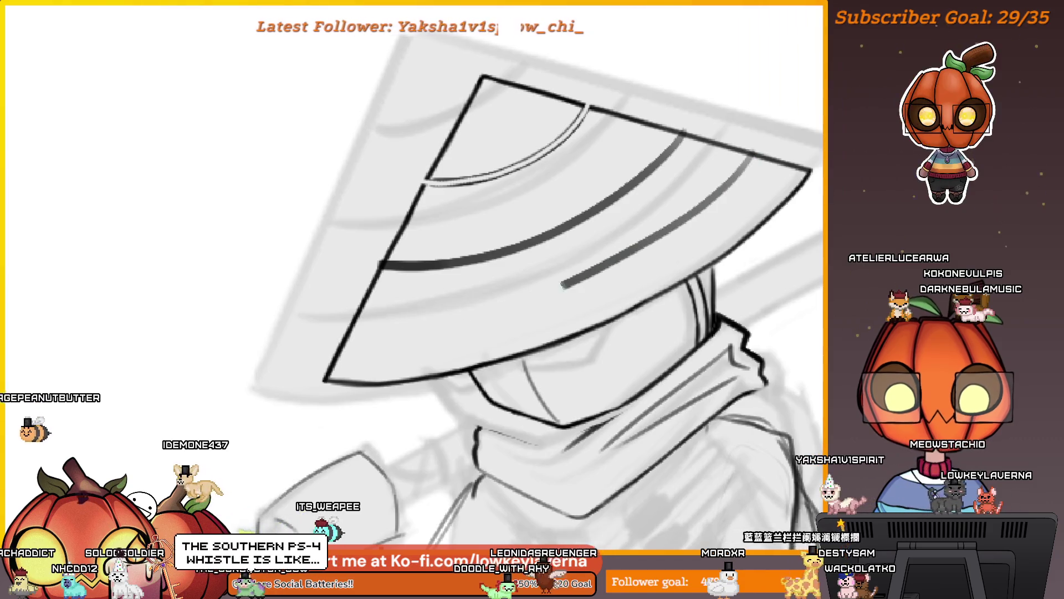
scroll(571, 354, down, 5)
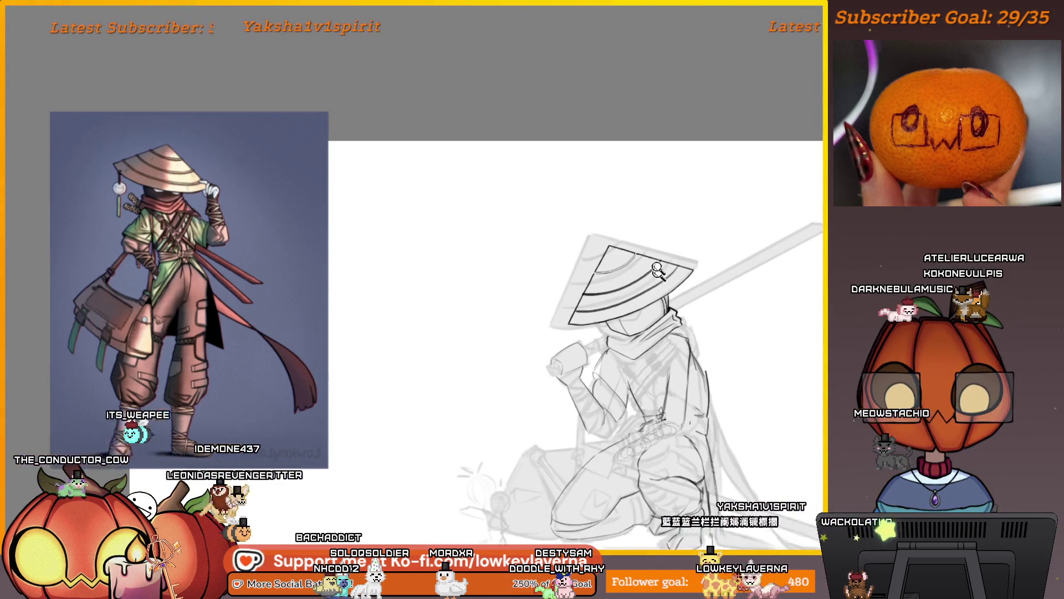
scroll(658, 278, up, 5)
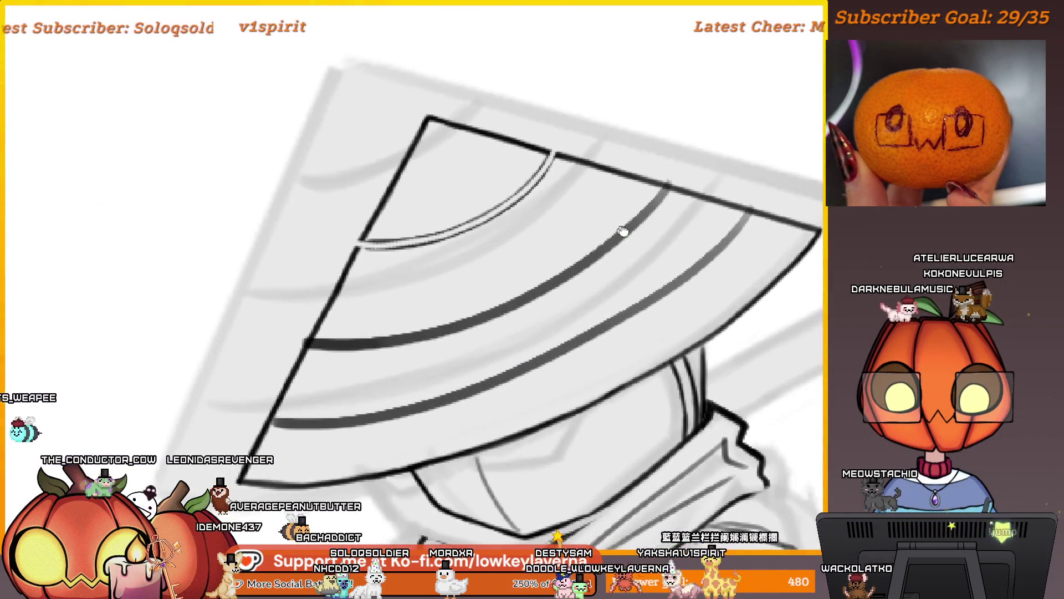
drag(621, 231, 682, 256)
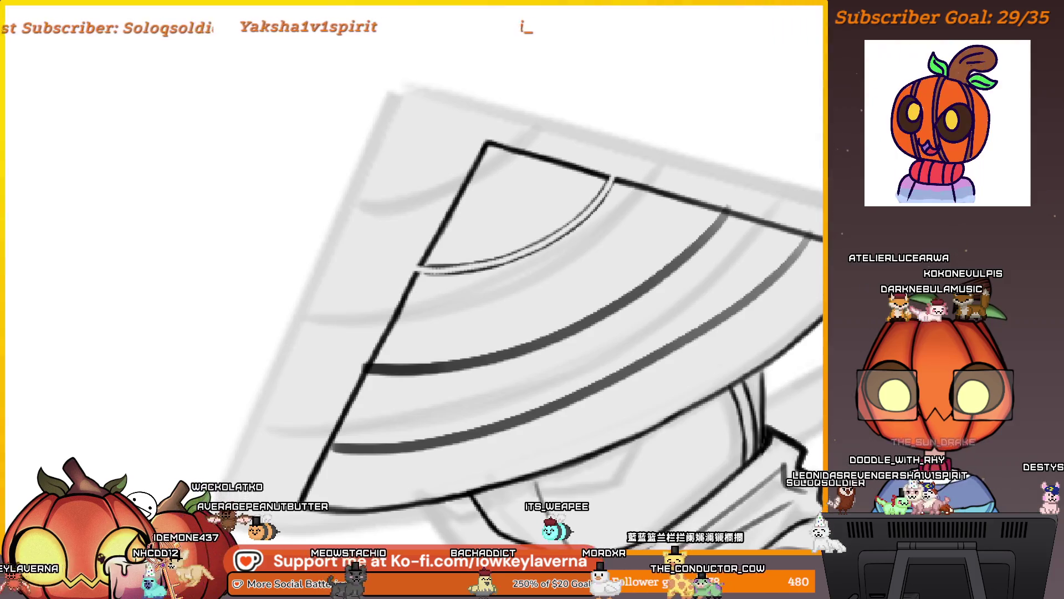
scroll(387, 185, down, 3)
scroll(277, 221, down, 3)
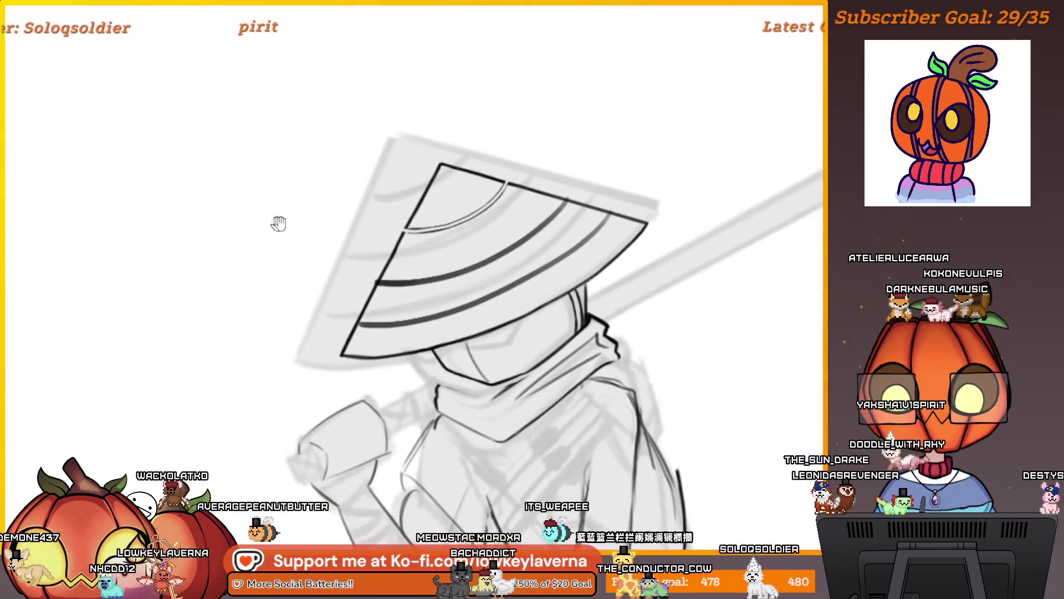
Step: Pan away from the hat drawing and zoom in on an empty stretch of canvas
drag(277, 222, 582, 344)
click(502, 378)
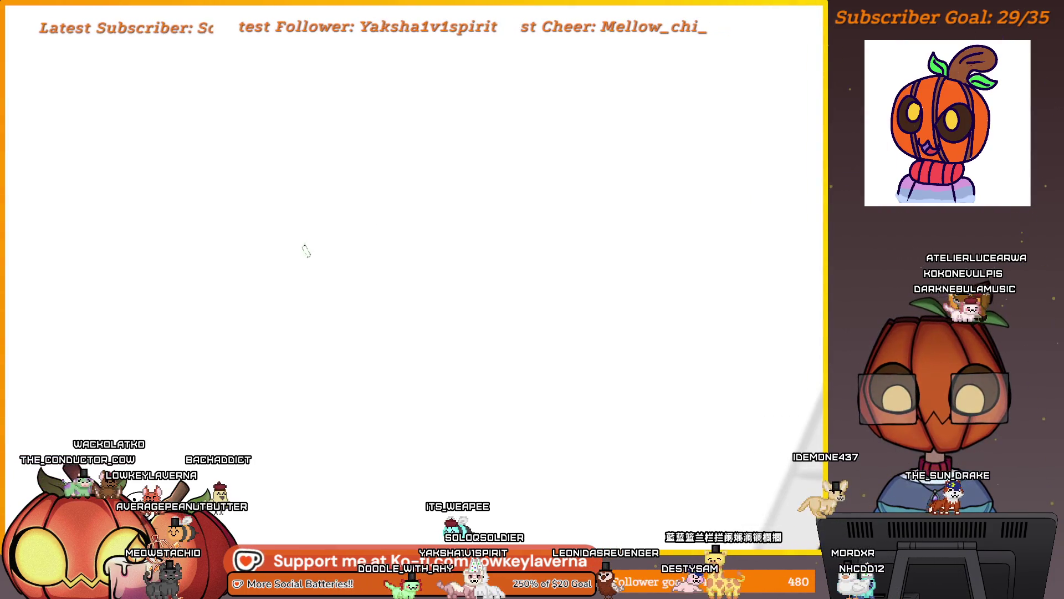
Step: Make a few grey test strokes on the blank canvas and undo them
drag(305, 256, 474, 205)
key(ctrl+z)
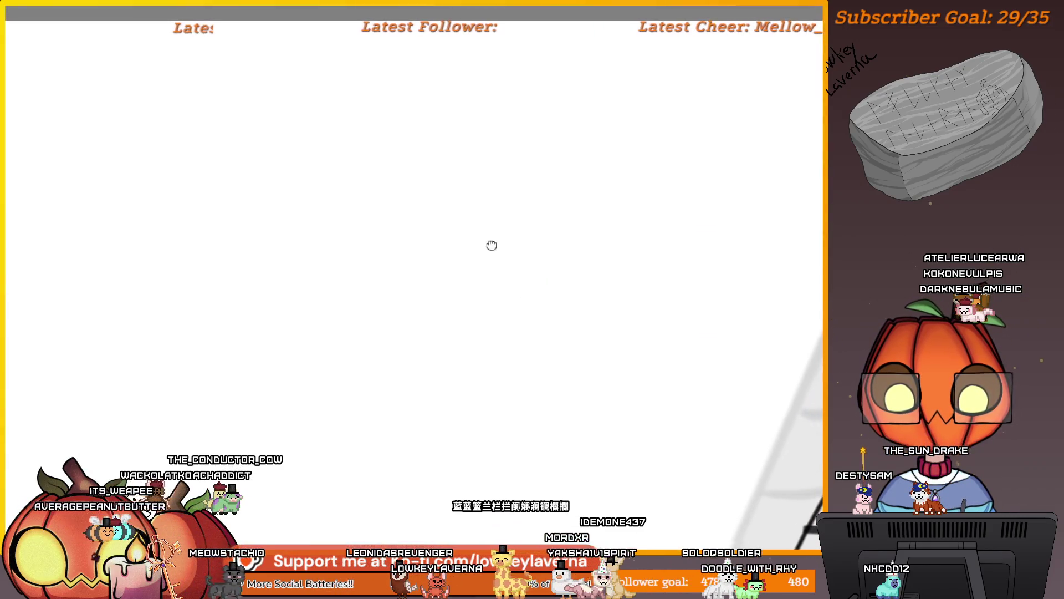
drag(443, 220, 397, 210)
drag(522, 260, 565, 245)
drag(590, 231, 524, 268)
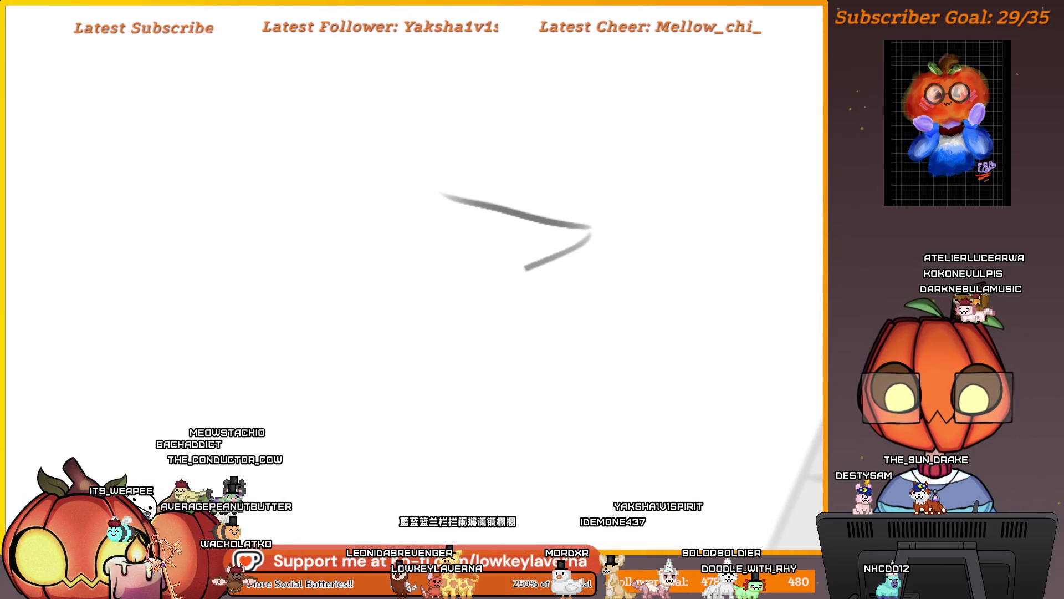
key(ctrl+z)
key(ctrl+z)
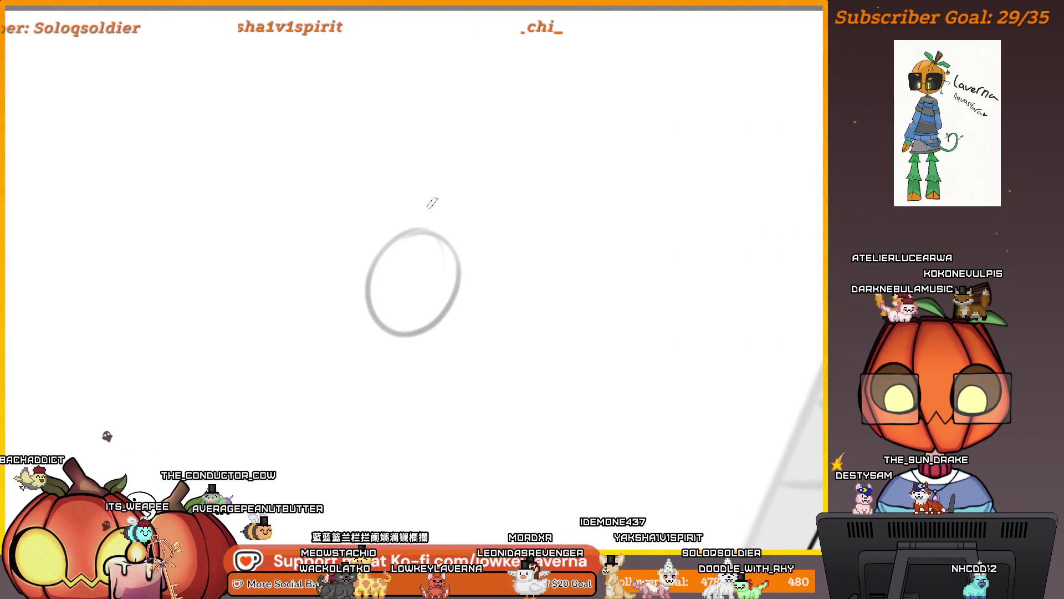
Step: Sketch the figure's rounded body with a downward stroke and a circular head above it
key(ctrl+z)
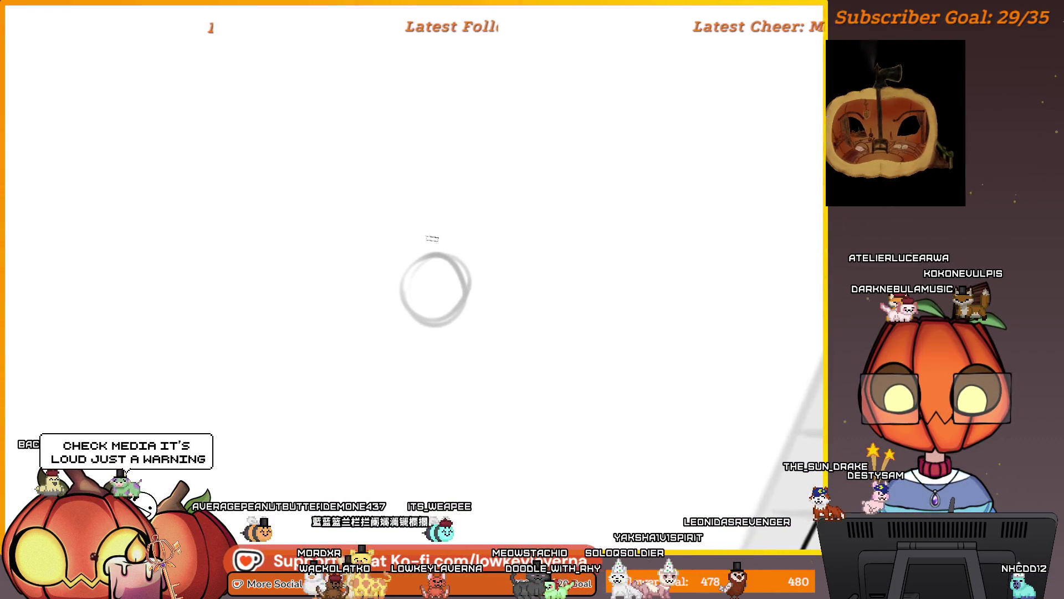
key(ctrl+z)
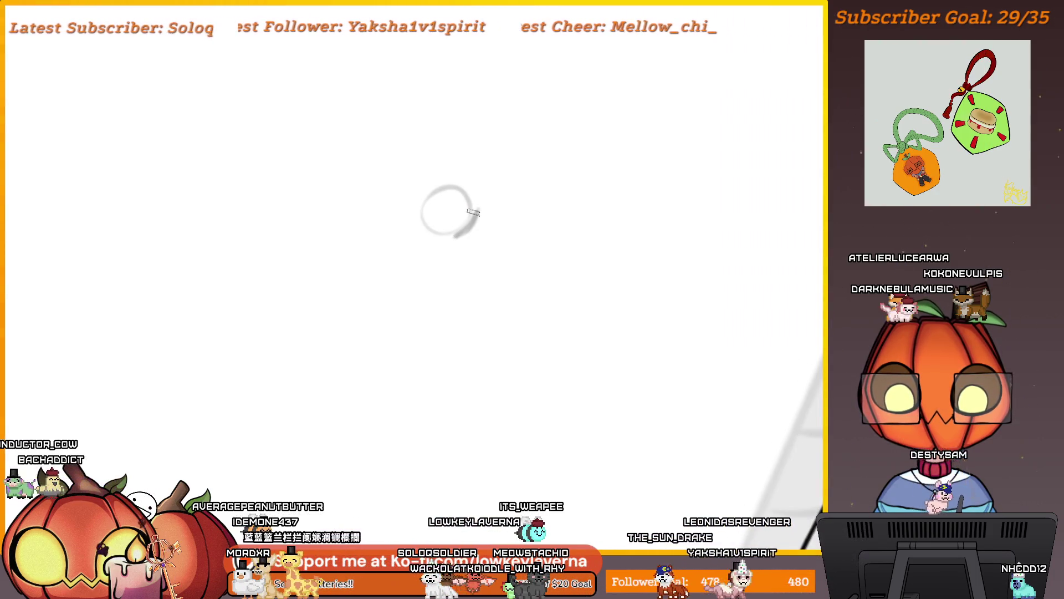
scroll(473, 213, left, 1)
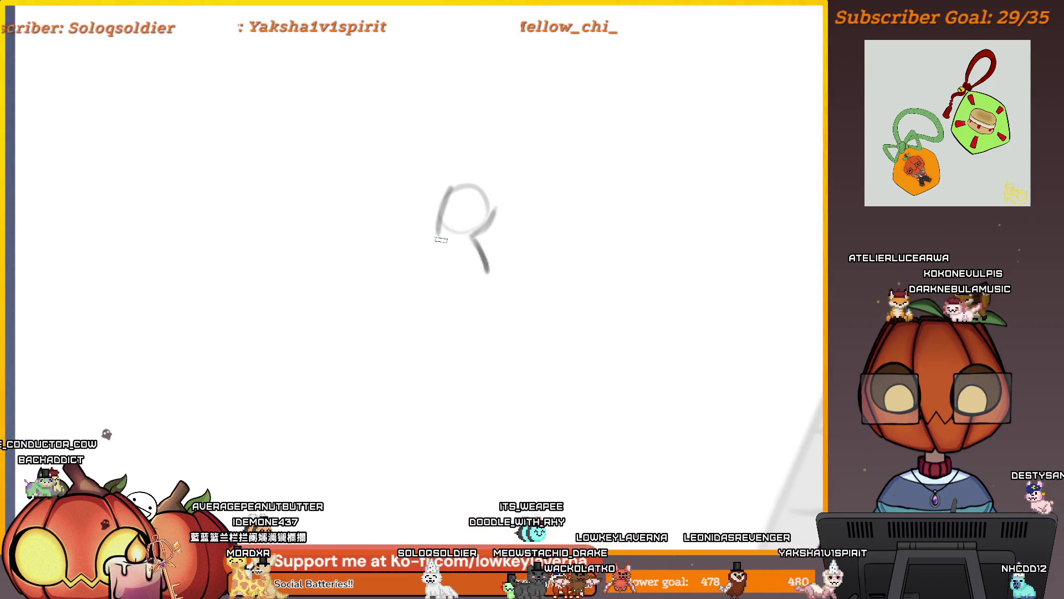
drag(440, 190, 440, 279)
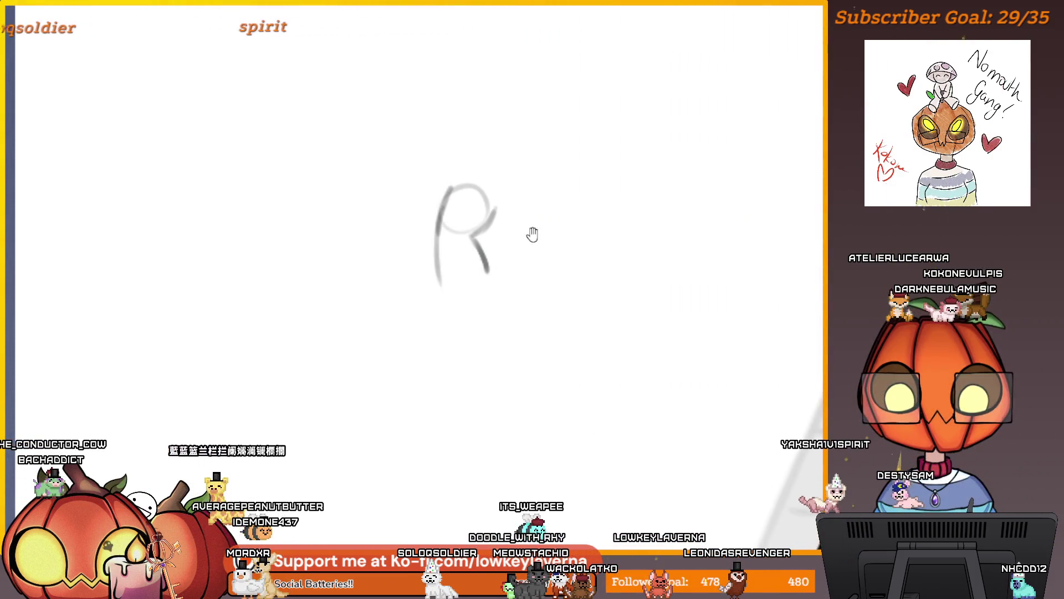
drag(532, 235, 483, 242)
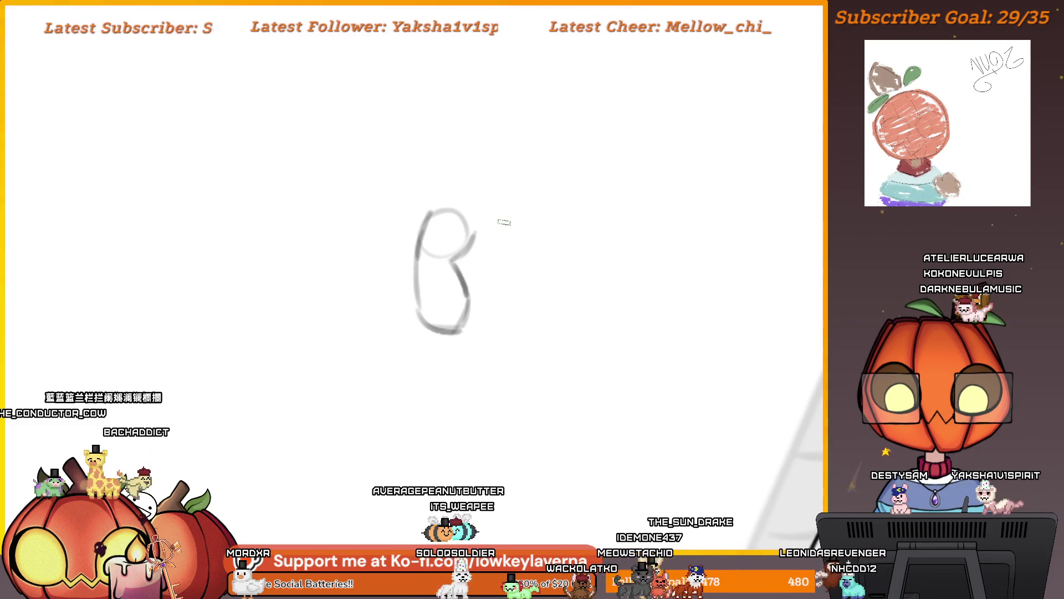
mouse_move(502, 263)
mouse_down()
mouse_move(326, 305)
mouse_move(540, 314)
mouse_up()
mouse_move(364, 164)
mouse_down()
mouse_move(357, 198)
mouse_move(439, 195)
mouse_move(532, 227)
mouse_up()
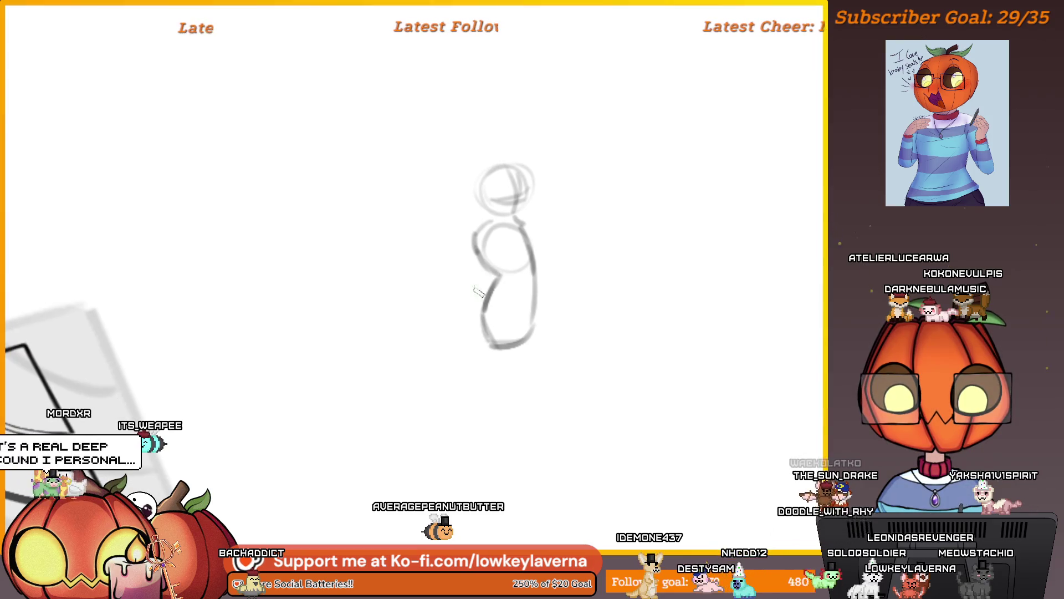
Step: Draw cape strokes left of the body, including a long curved sweep
drag(499, 283, 432, 288)
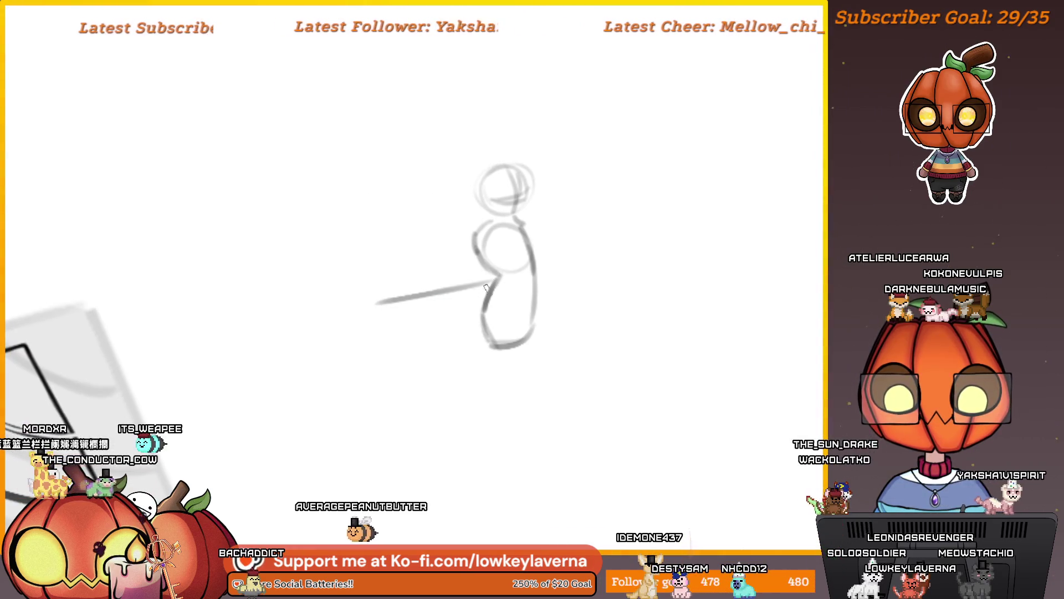
drag(510, 302, 515, 290)
drag(410, 320, 454, 323)
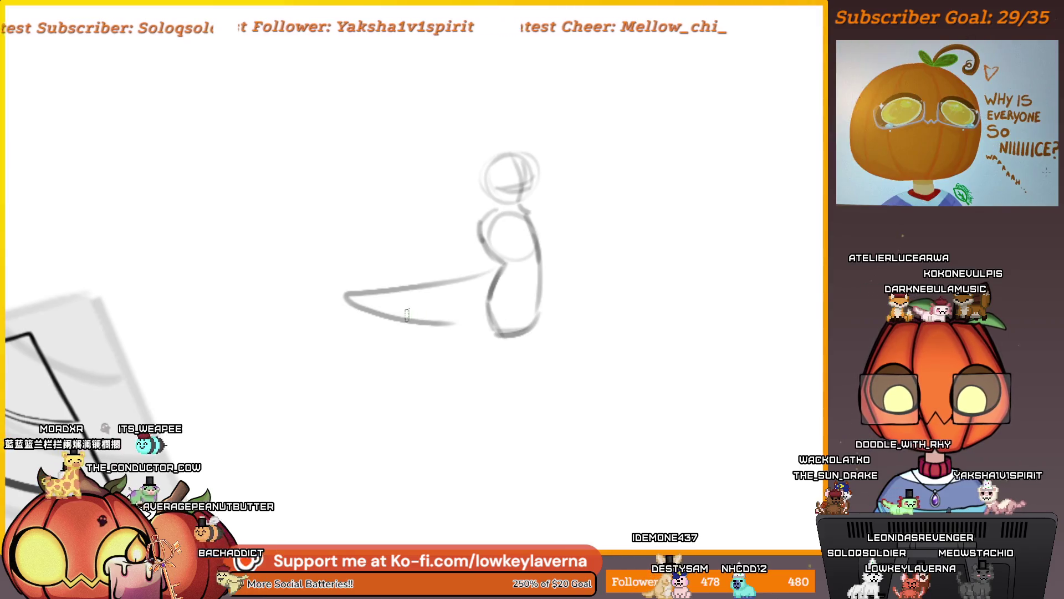
drag(492, 288, 540, 286)
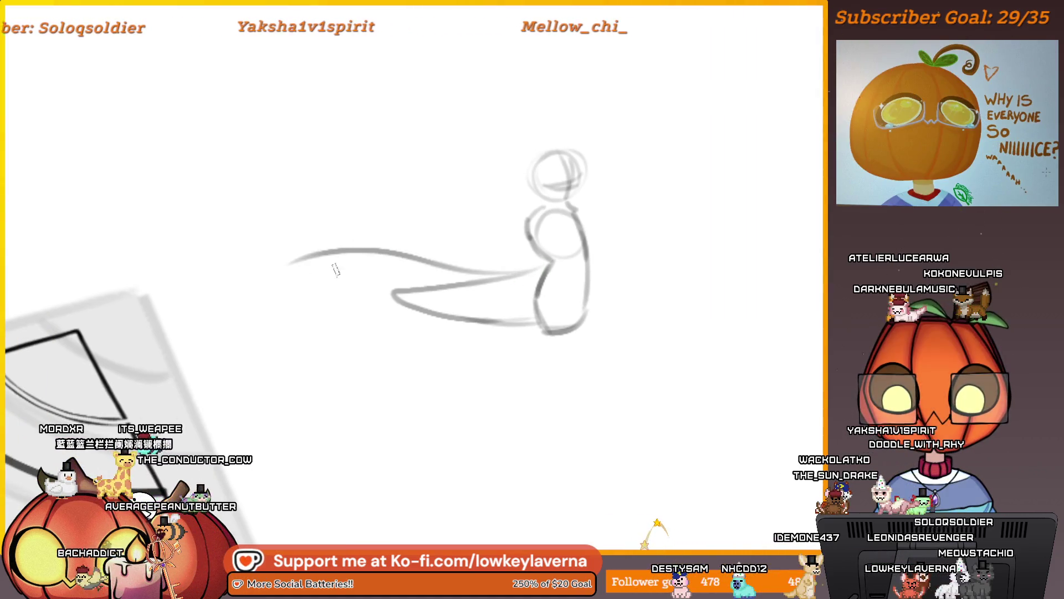
mouse_move(288, 273)
mouse_down()
mouse_move(335, 317)
mouse_move(540, 334)
mouse_up()
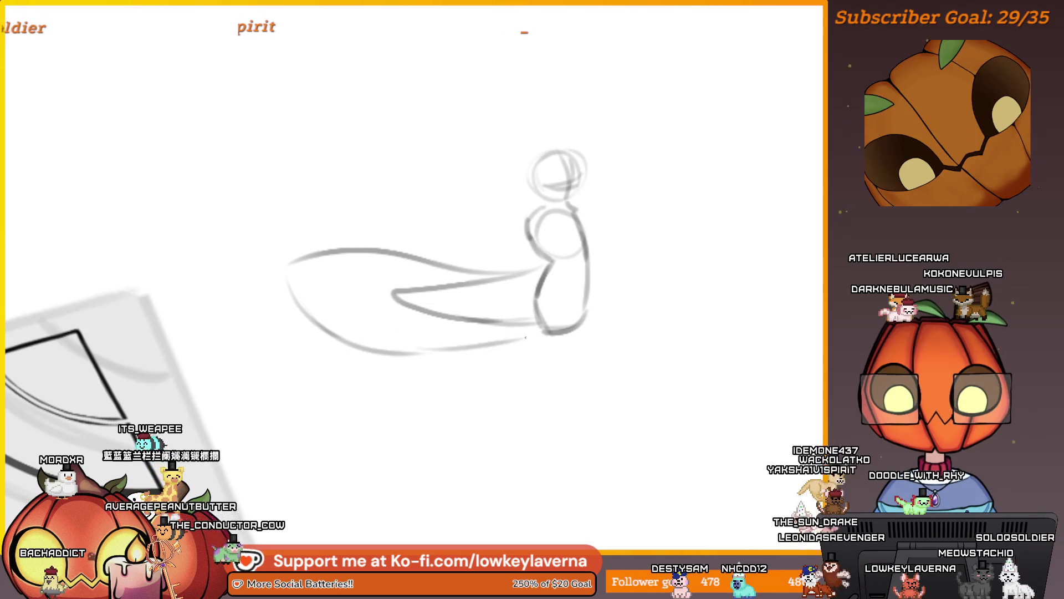
drag(655, 316, 617, 331)
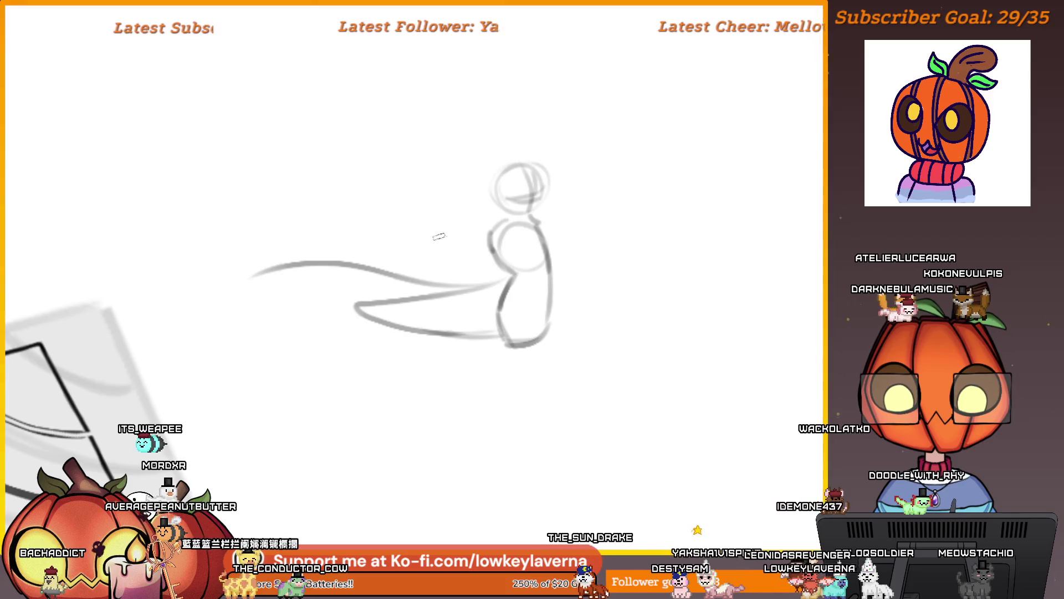
Step: Sketch a direction arrow, undo it, then redraw the lower cape curve and a curl on the right
drag(426, 221, 462, 261)
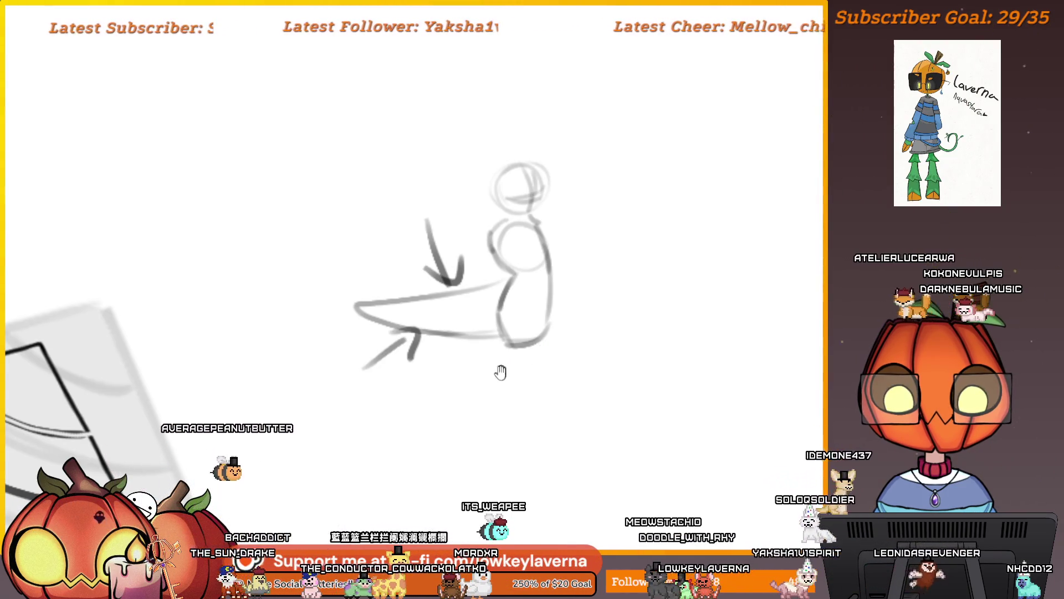
key(ctrl+z)
key(ctrl+z)
key(ctrl+z)
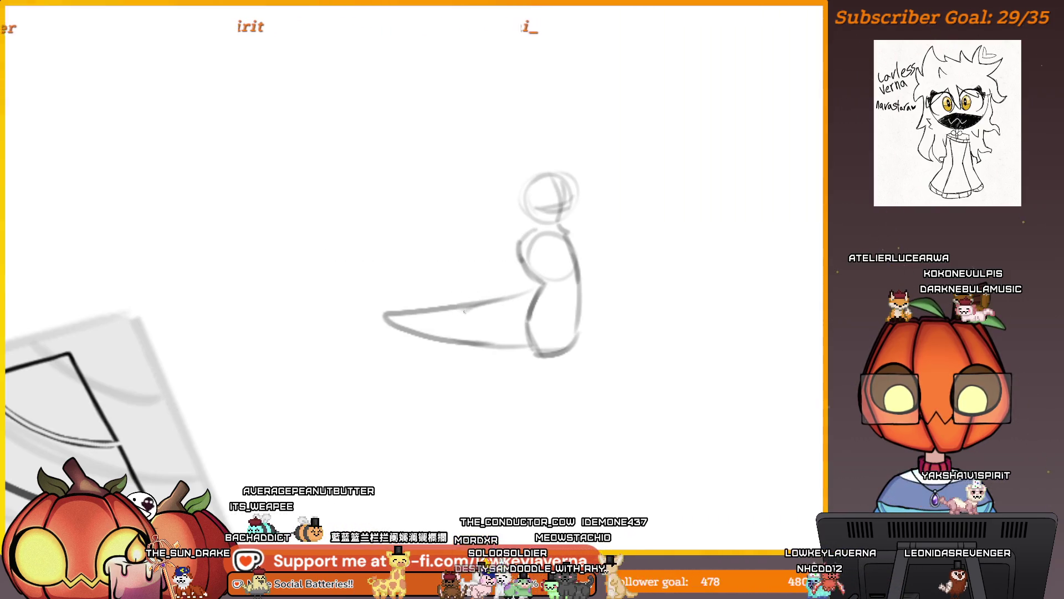
drag(460, 309, 489, 343)
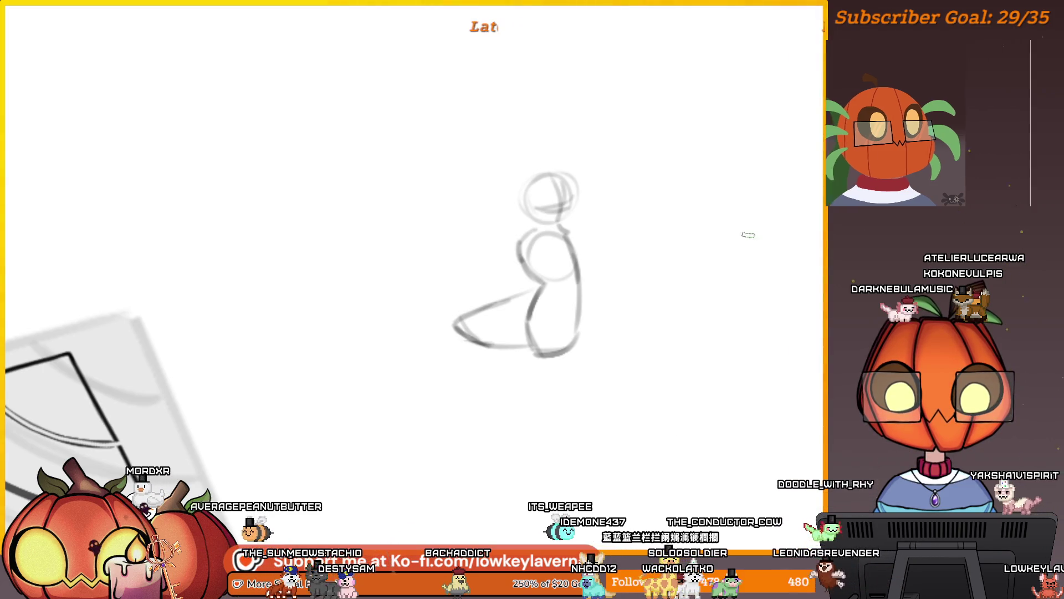
drag(777, 203, 747, 275)
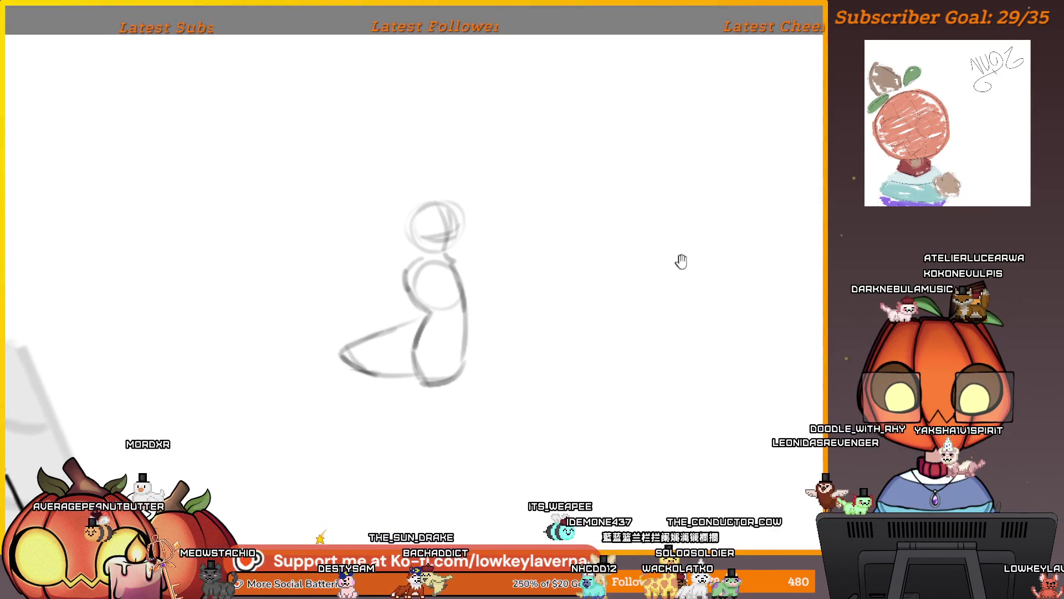
mouse_move(681, 262)
mouse_down()
mouse_move(649, 252)
mouse_move(586, 316)
mouse_up()
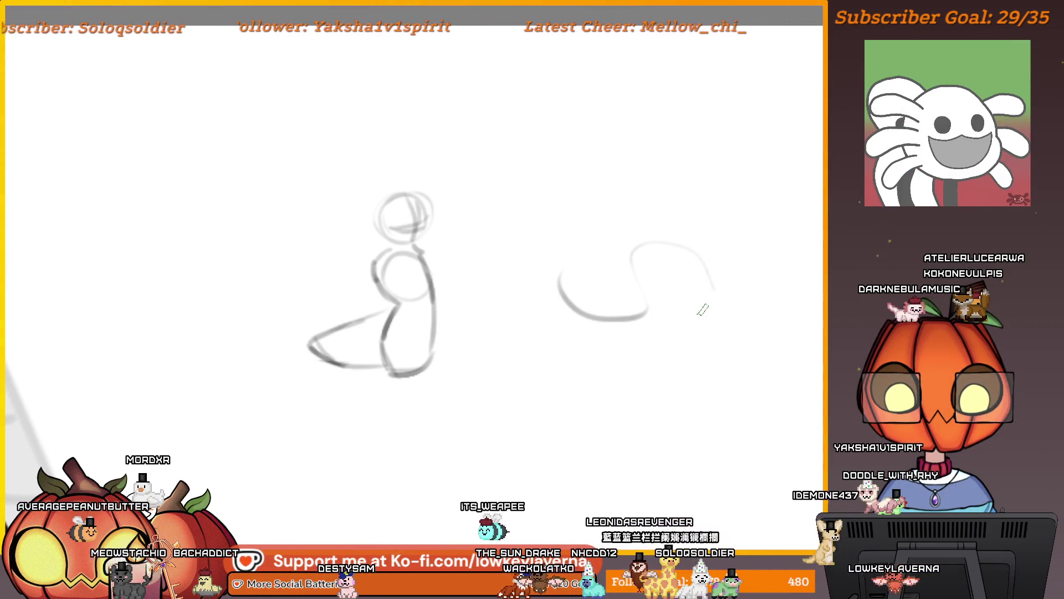
mouse_move(606, 280)
mouse_down()
mouse_move(637, 267)
mouse_move(551, 247)
mouse_up()
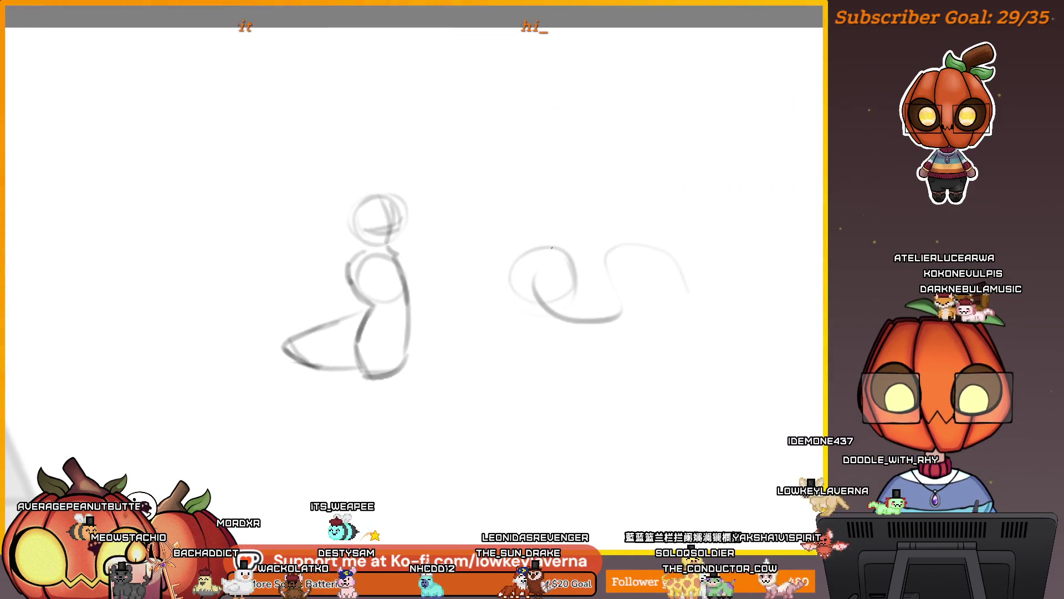
drag(597, 349, 574, 282)
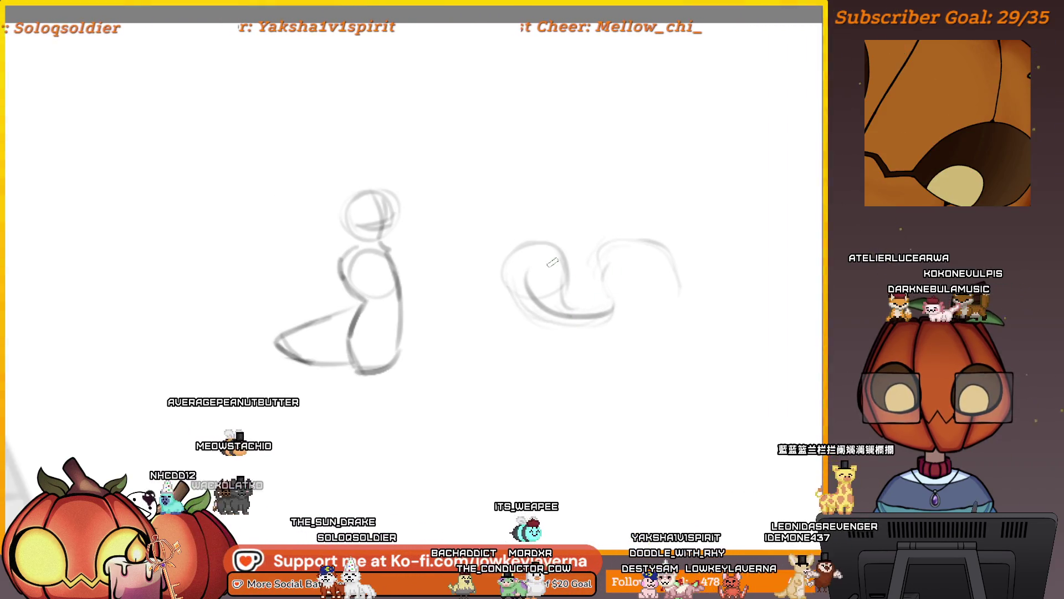
click(513, 265)
click(553, 262)
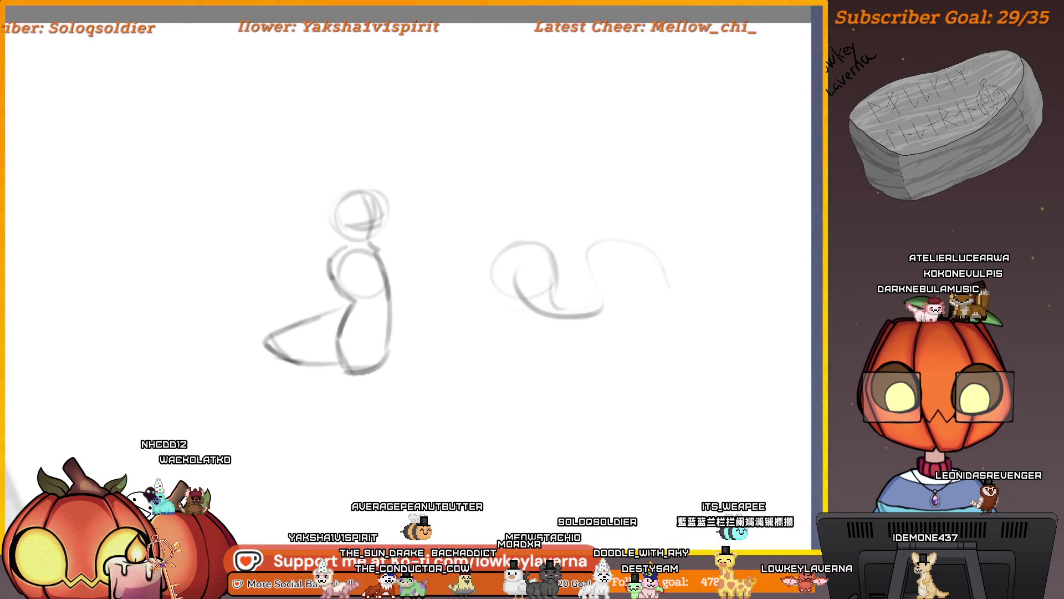
Step: Undo the right-hand sketch and pan across the canvas past the hat drawing
key(ctrl+z)
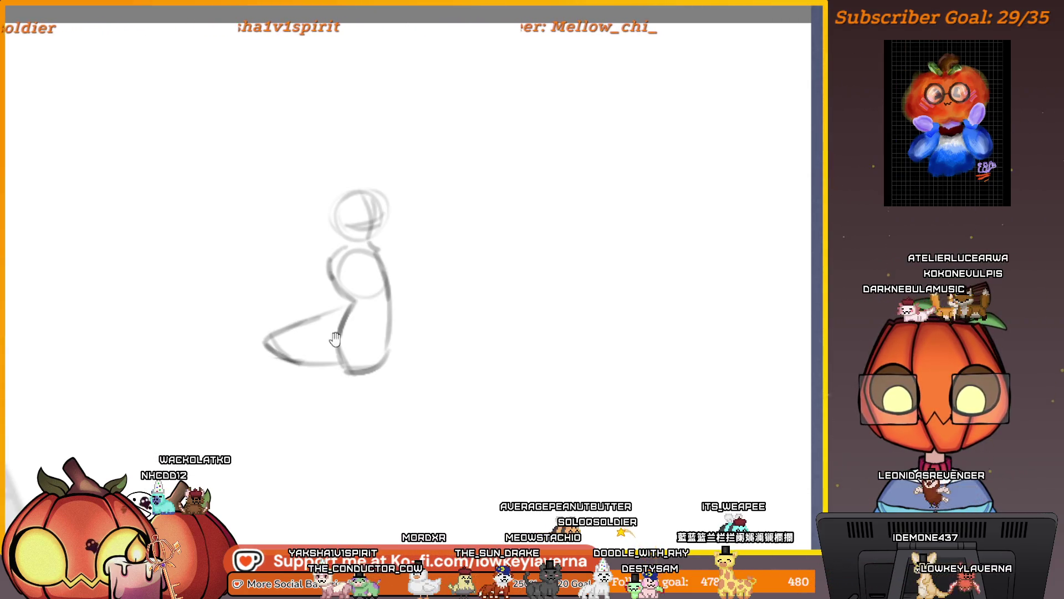
drag(393, 329, 677, 322)
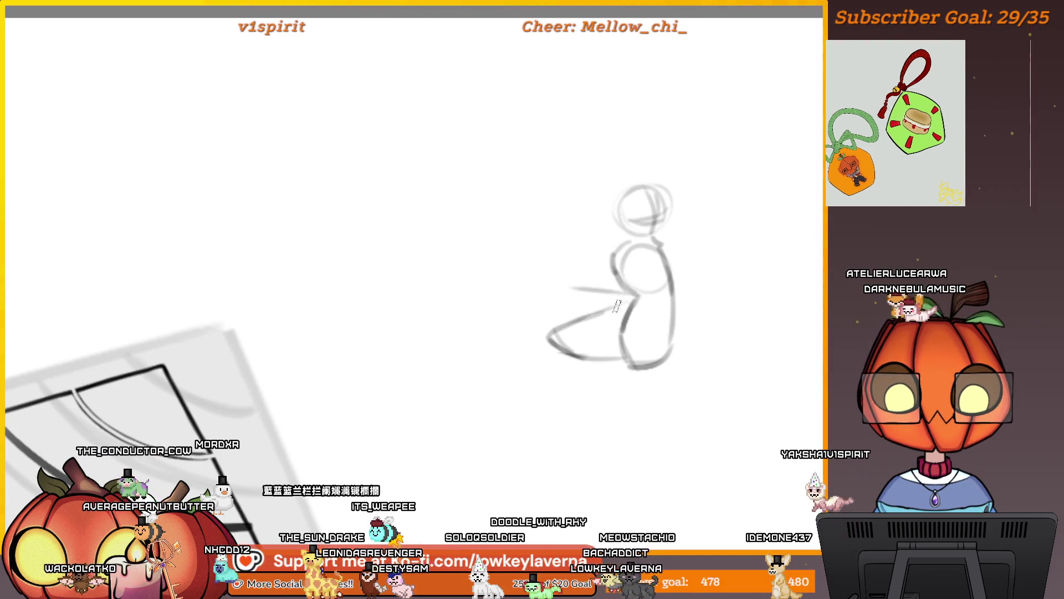
drag(632, 296, 635, 303)
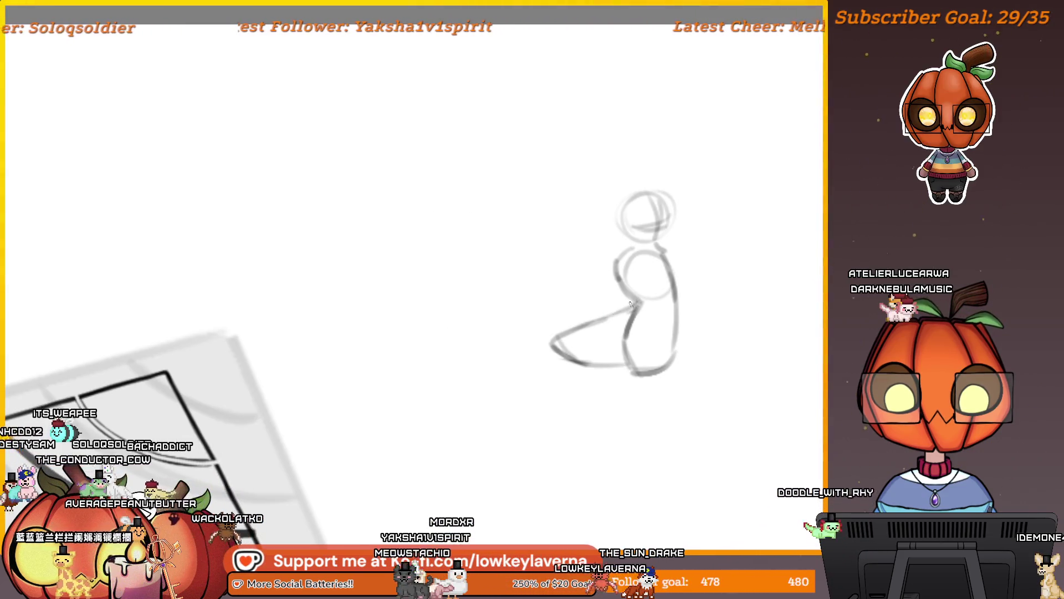
mouse_move(618, 310)
mouse_down()
mouse_move(641, 293)
mouse_move(34, 332)
mouse_up()
Step: Undo the stray stroke and draw curved cape lines trailing from the figure, dropping the extra one
drag(208, 341, 678, 351)
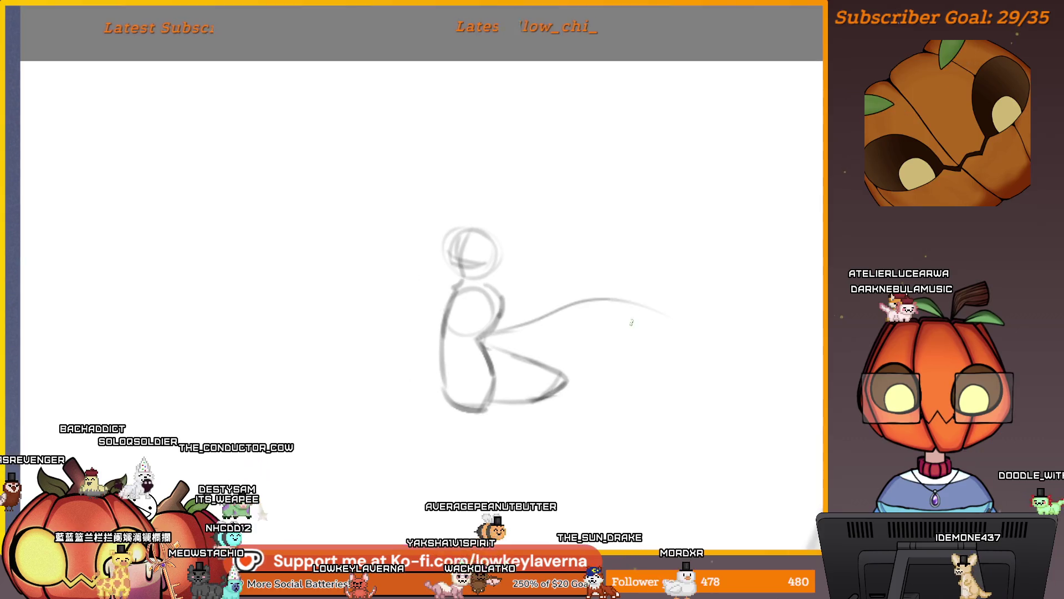
key(ctrl+z)
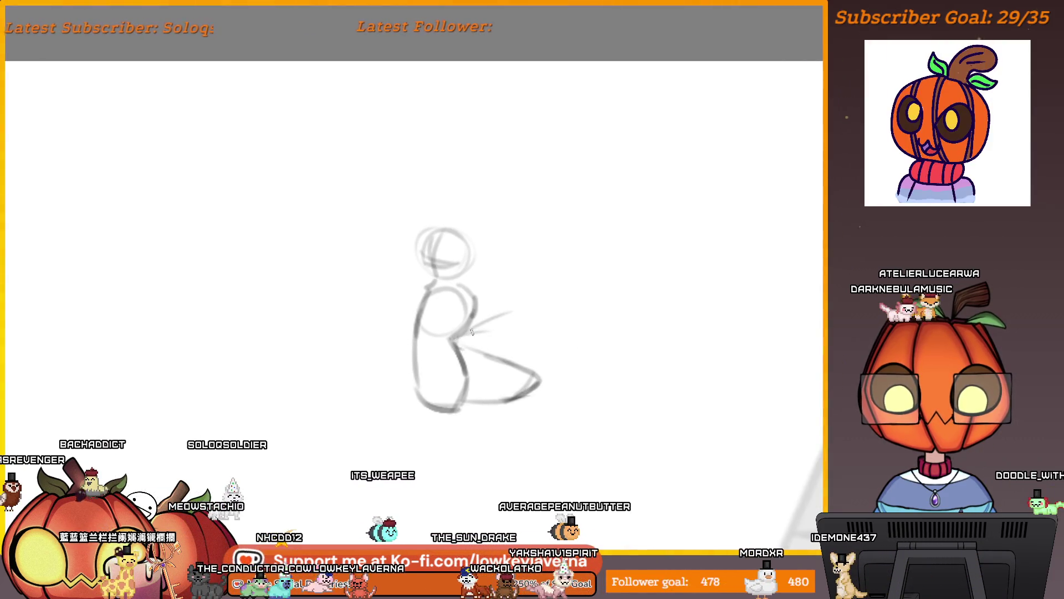
drag(537, 321, 517, 312)
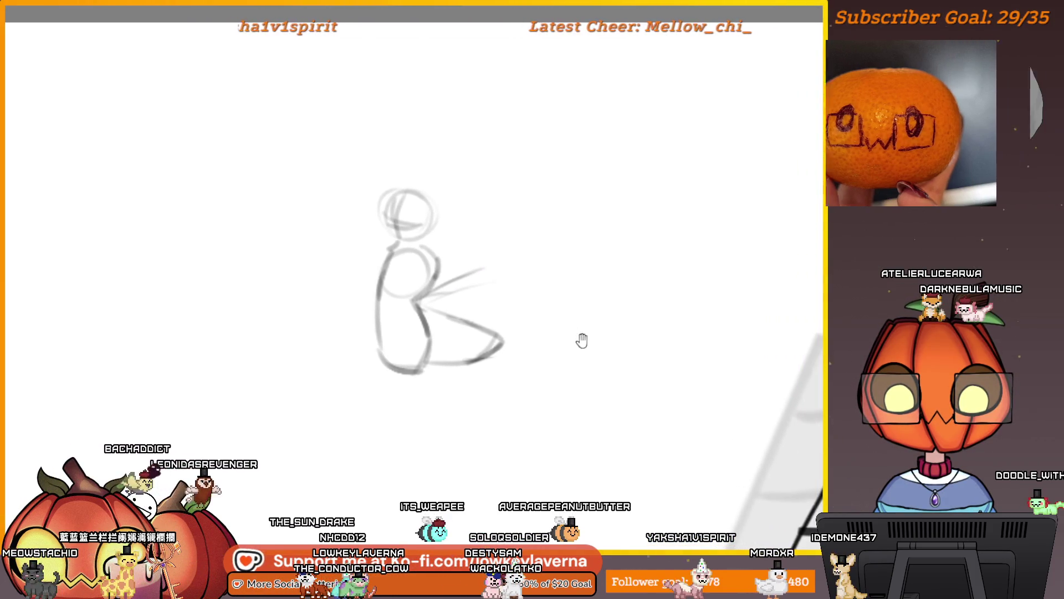
drag(550, 335, 562, 345)
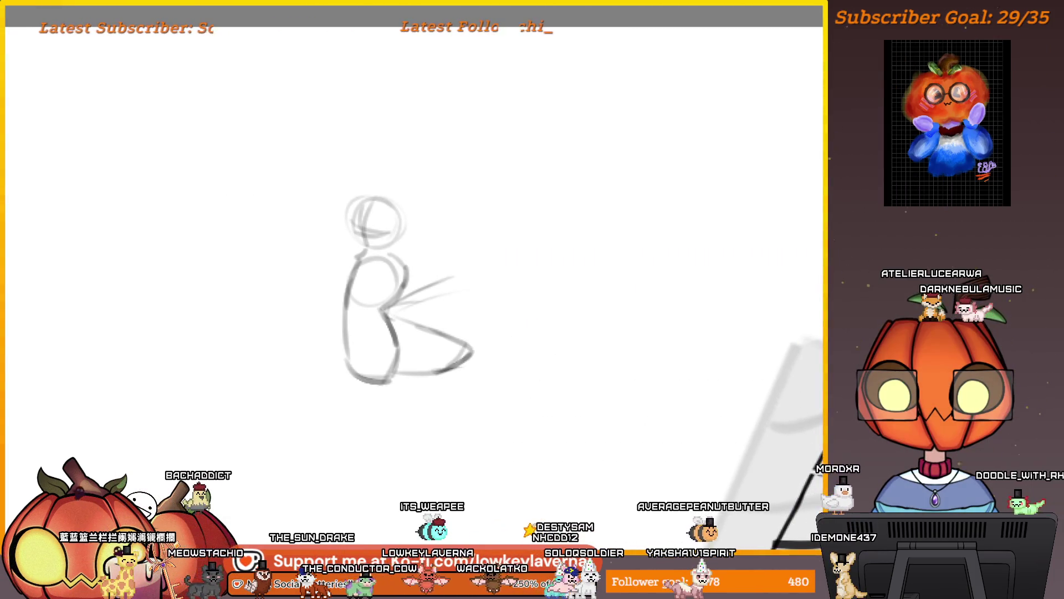
mouse_move(397, 378)
mouse_down()
mouse_move(533, 370)
mouse_move(611, 327)
mouse_up()
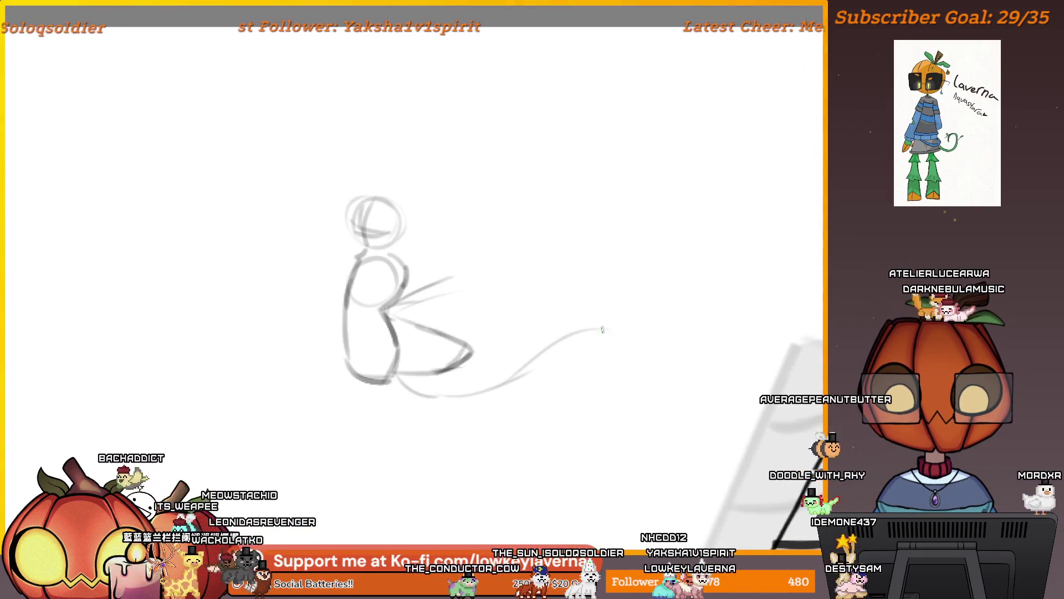
drag(555, 285, 614, 330)
key(ctrl+z)
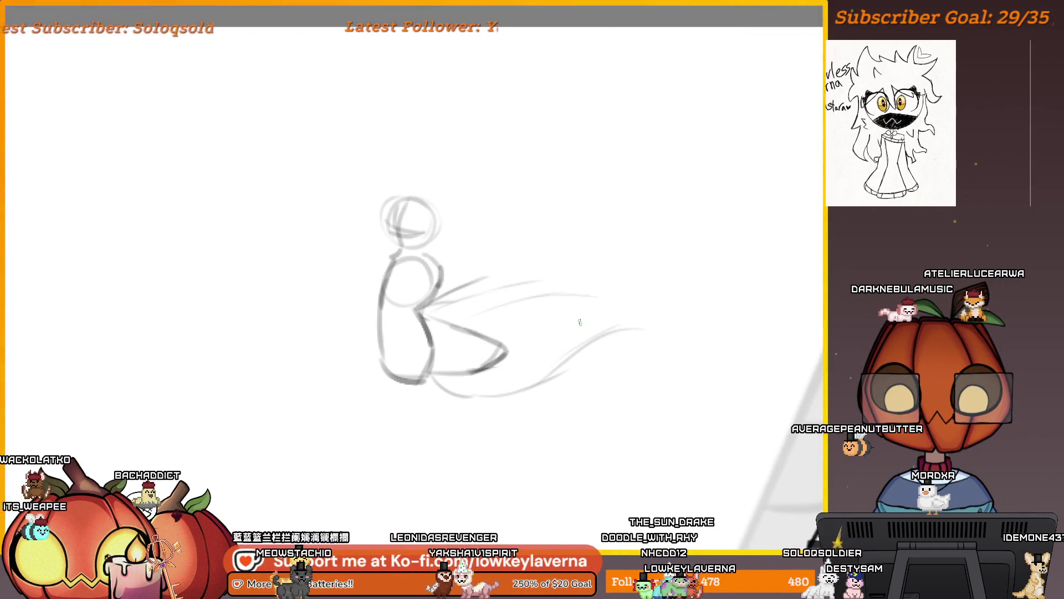
Step: Mirror the canvas horizontally and shift the view over the flipped sketch
key(m)
drag(540, 322, 541, 333)
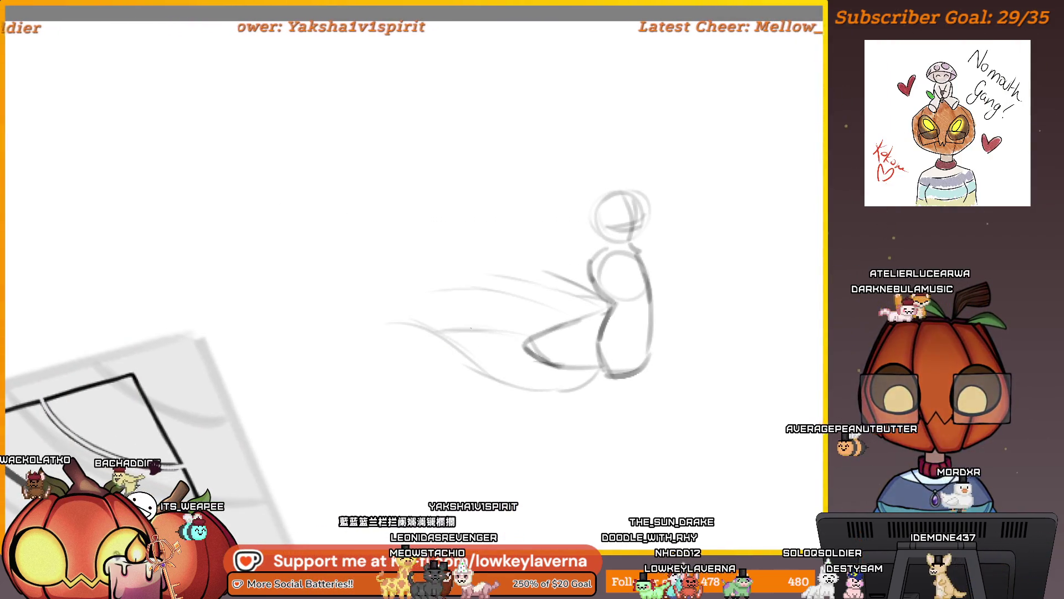
drag(585, 337, 563, 332)
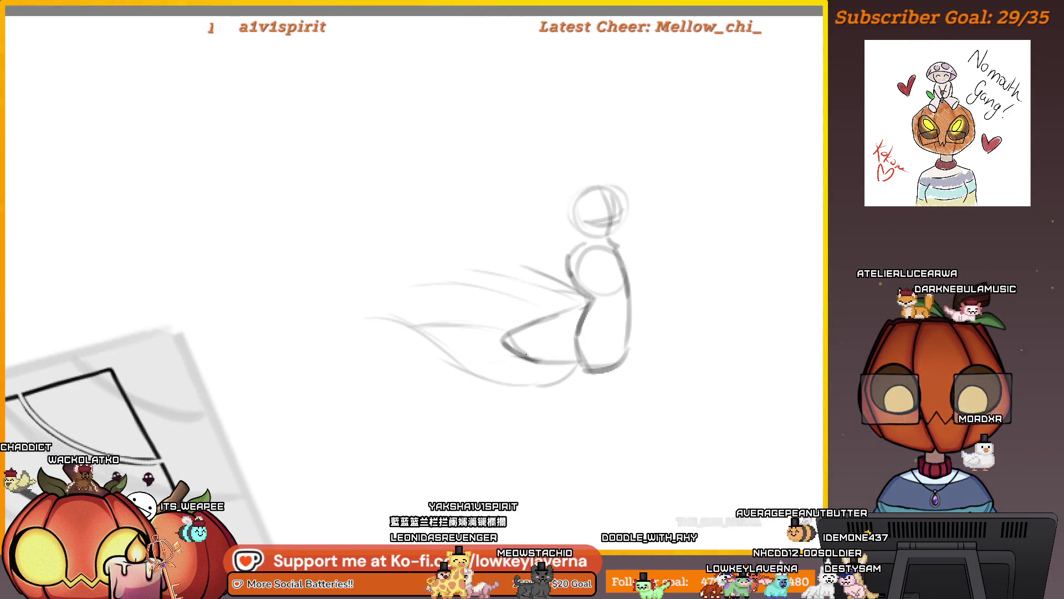
drag(574, 363, 556, 363)
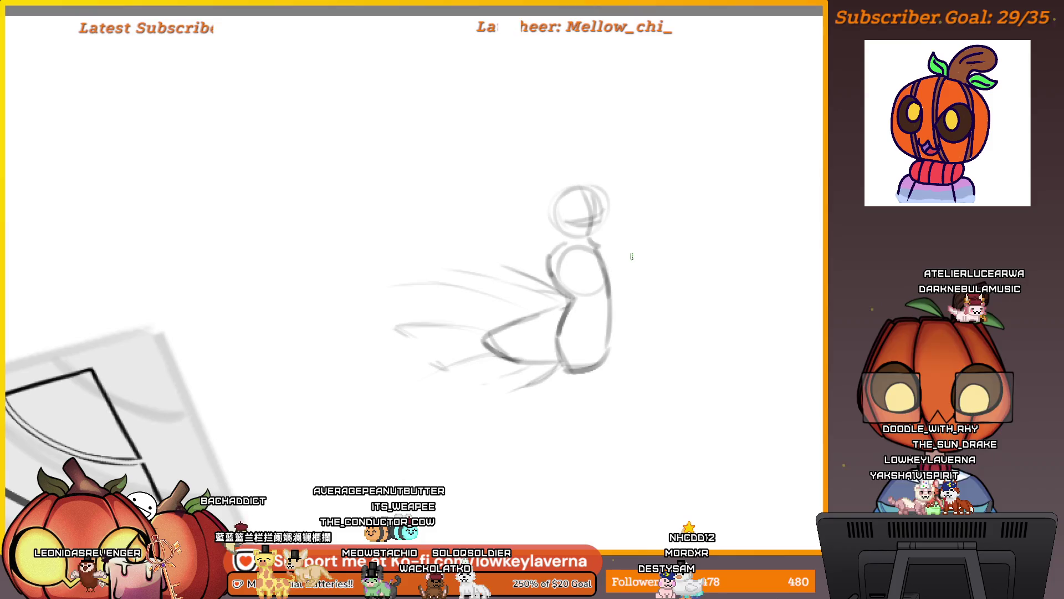
Step: Flip the canvas back to normal and draw the curved far end of the cape
key(m)
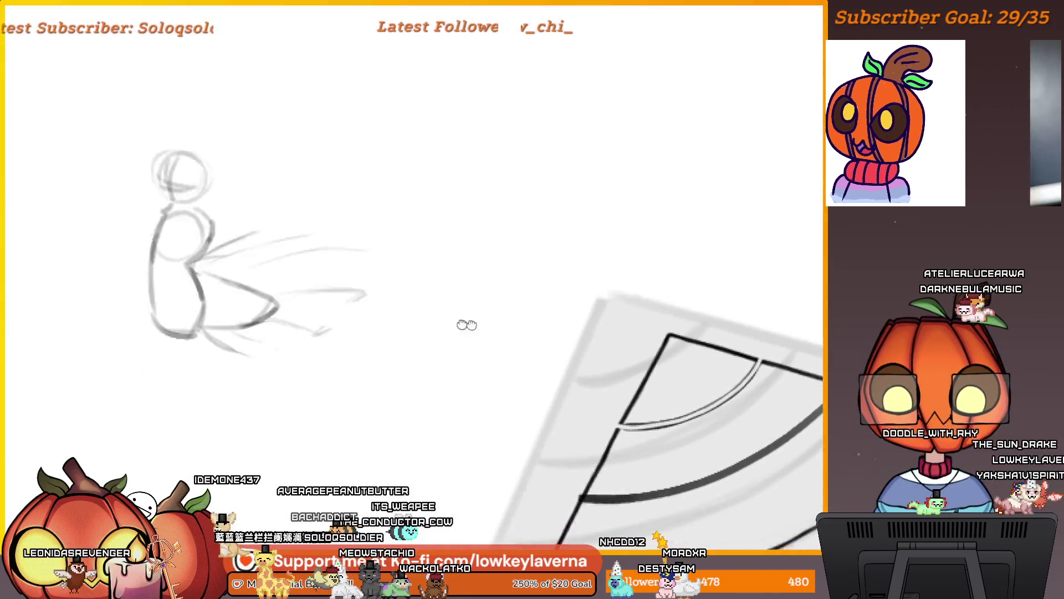
scroll(495, 264, up, 3)
scroll(494, 264, up, 2)
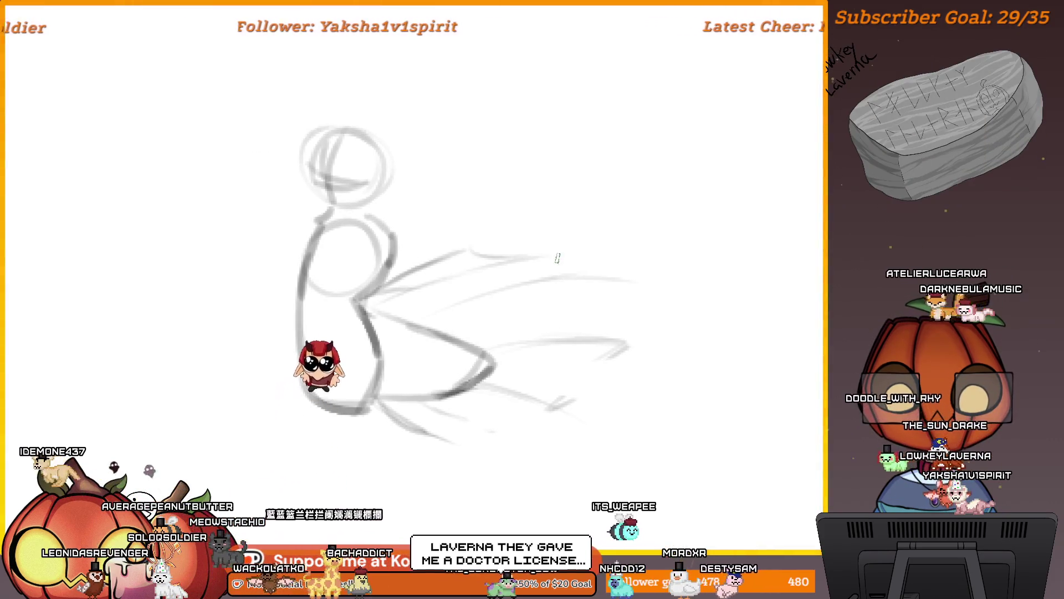
drag(546, 262, 504, 250)
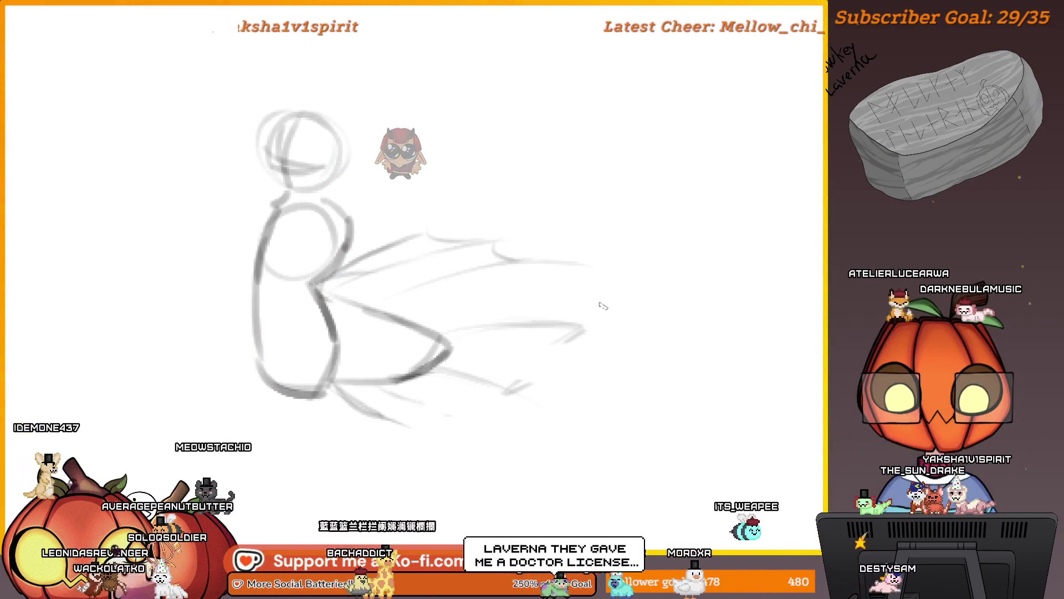
mouse_move(587, 268)
mouse_down()
mouse_move(583, 329)
mouse_move(596, 326)
mouse_up()
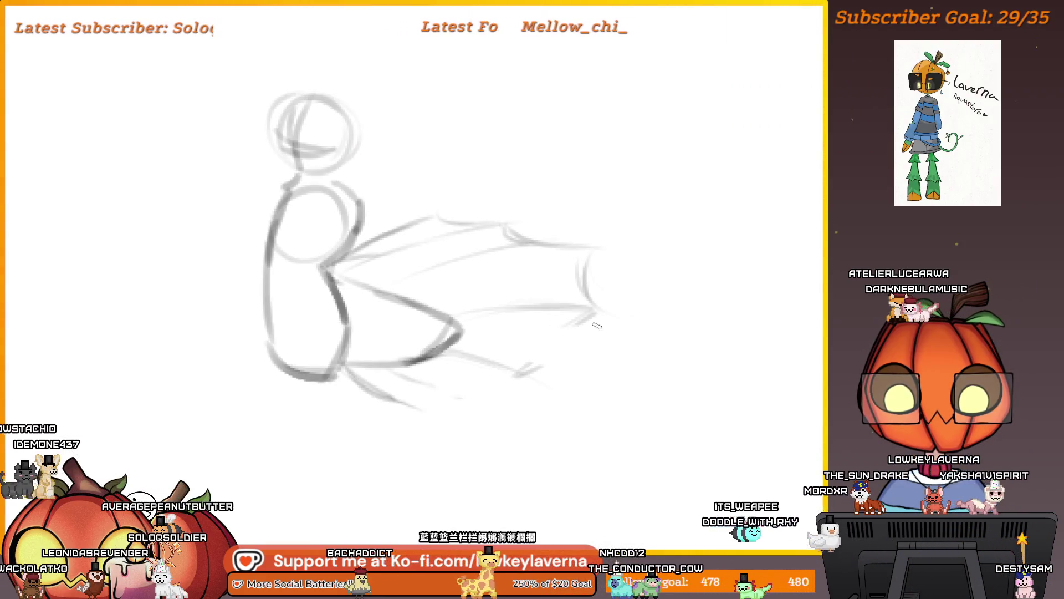
drag(558, 372, 606, 364)
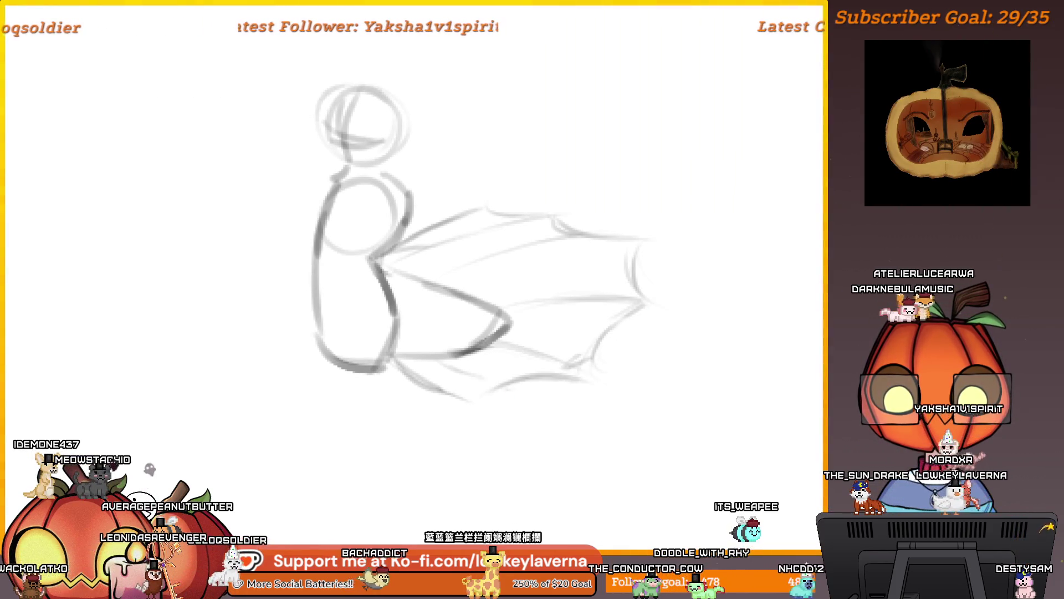
Step: Add scalloped, tattered edging along the cape's far end
drag(504, 403, 502, 425)
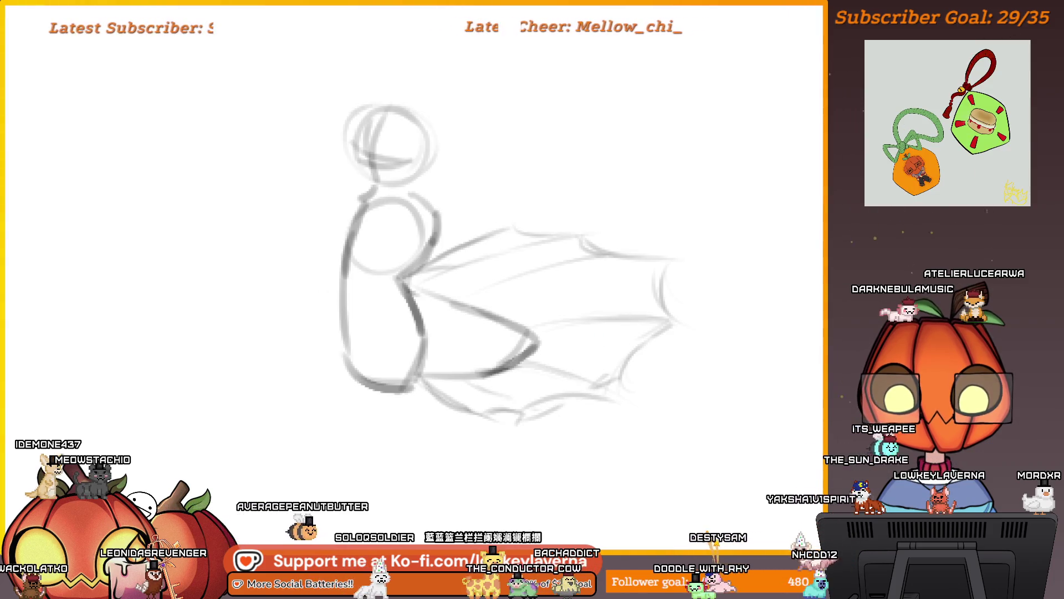
drag(531, 231, 549, 235)
scroll(609, 200, up, 3)
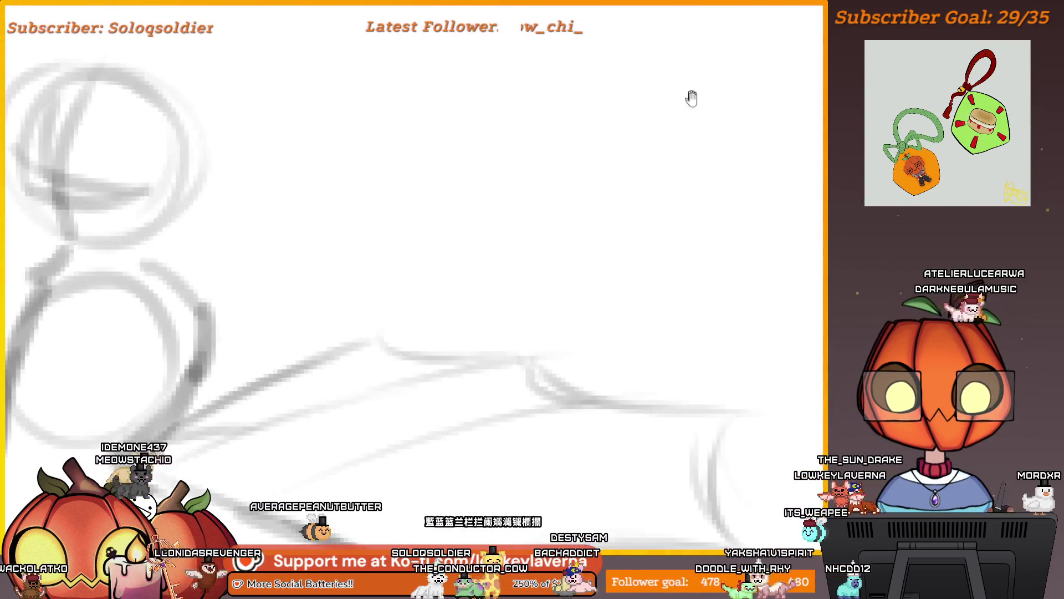
scroll(692, 98, up, 3)
scroll(724, 161, down, 2)
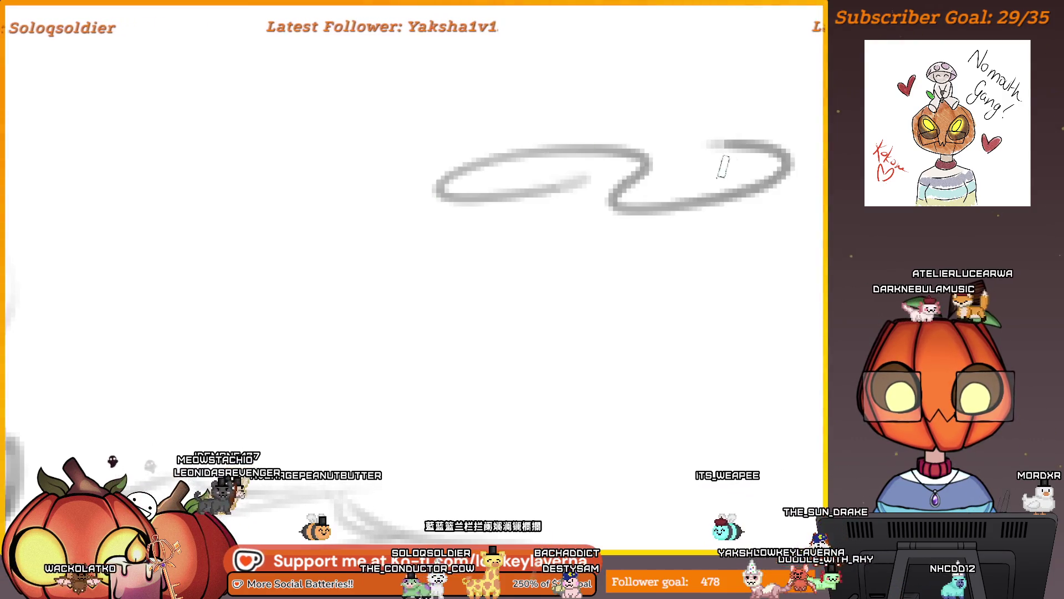
scroll(772, 219, down, 2)
scroll(658, 68, up, 2)
scroll(665, 119, up, 1)
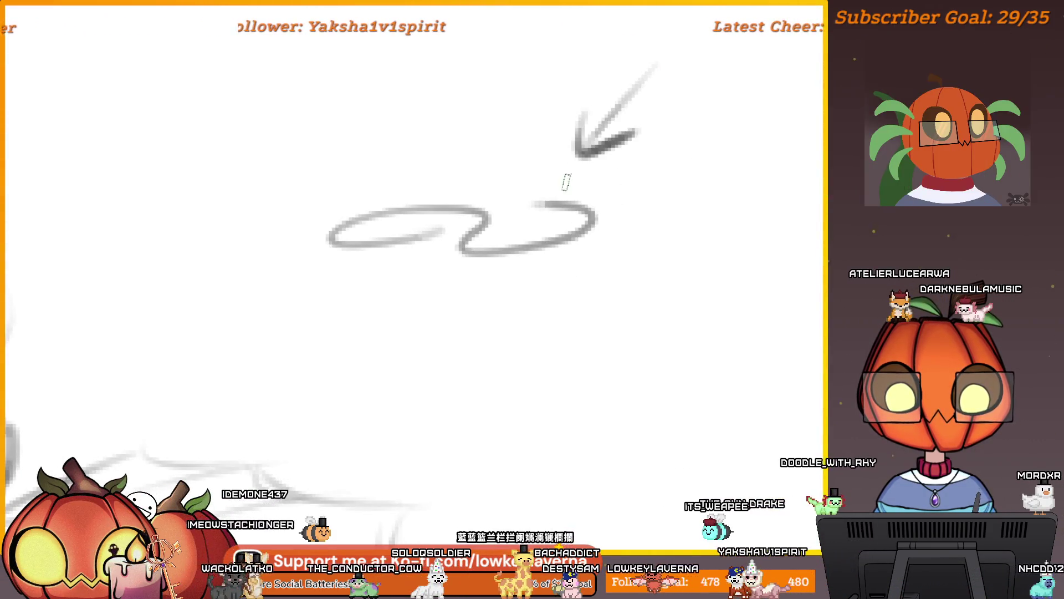
scroll(551, 285, down, 3)
scroll(498, 332, down, 3)
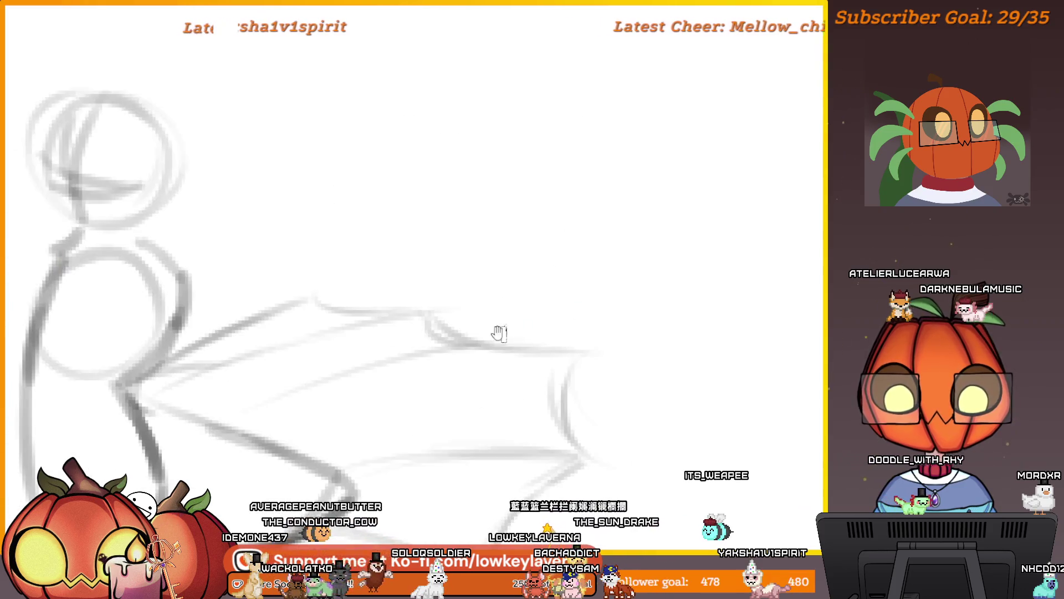
scroll(330, 196, down, 1)
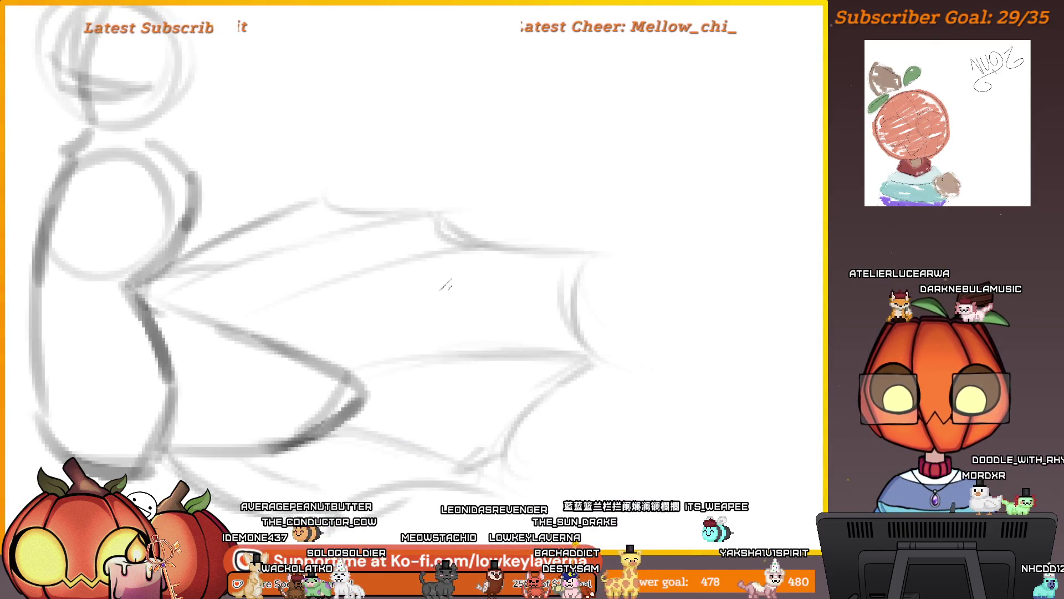
scroll(486, 440, down, 2)
scroll(540, 408, left, 3)
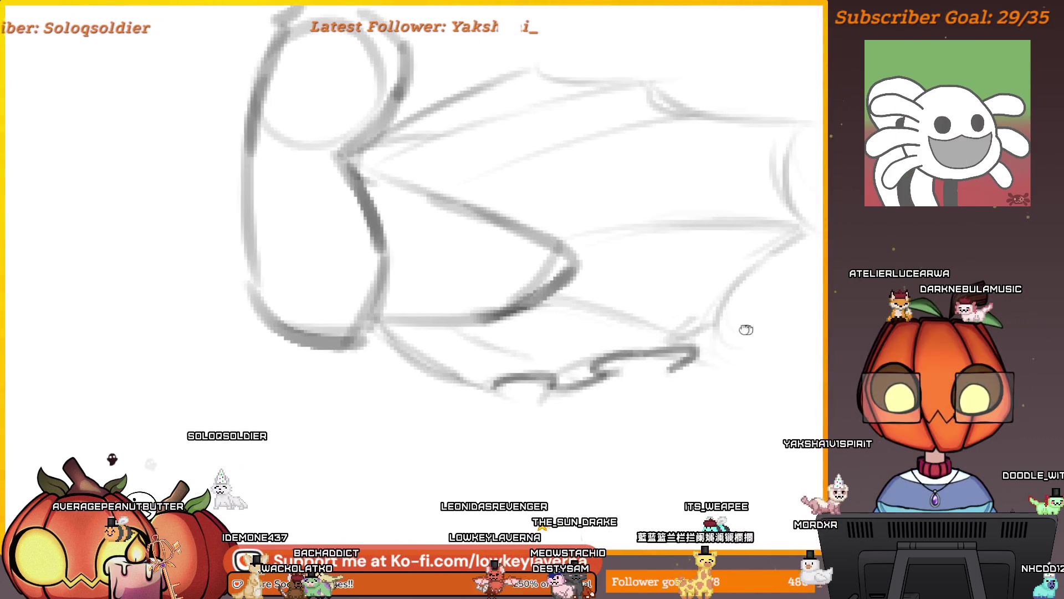
scroll(743, 327, right, 2)
scroll(743, 327, up, 1)
drag(596, 377, 571, 353)
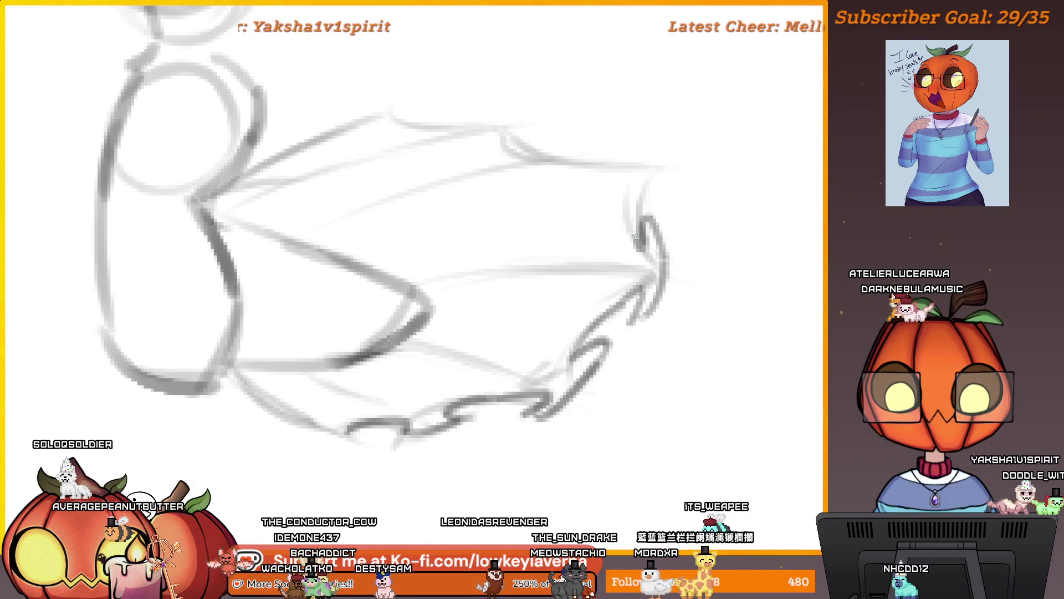
scroll(637, 236, up, 1)
scroll(677, 187, left, 1)
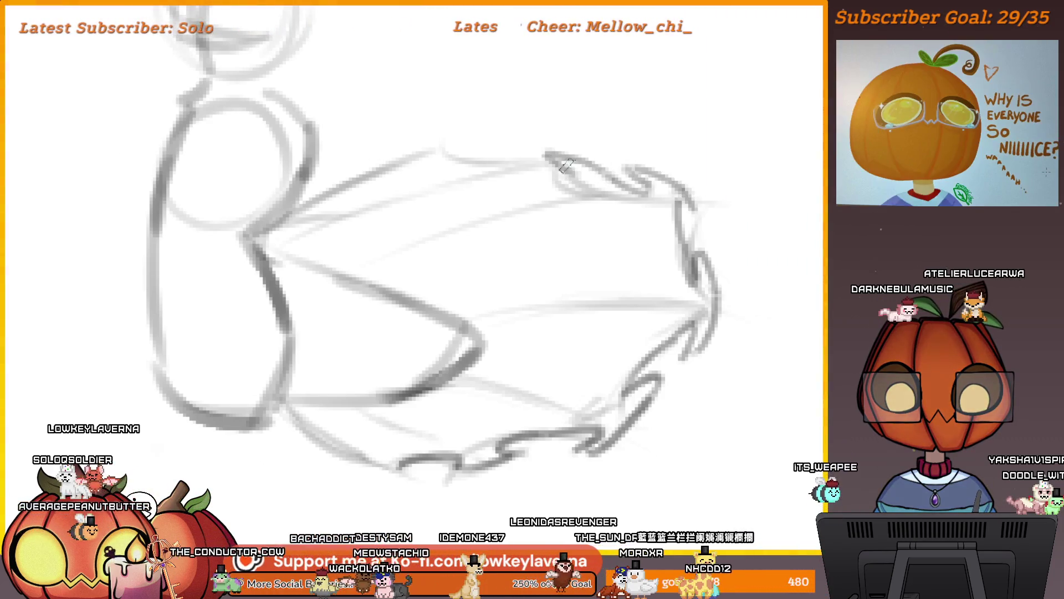
scroll(657, 190, up, 1)
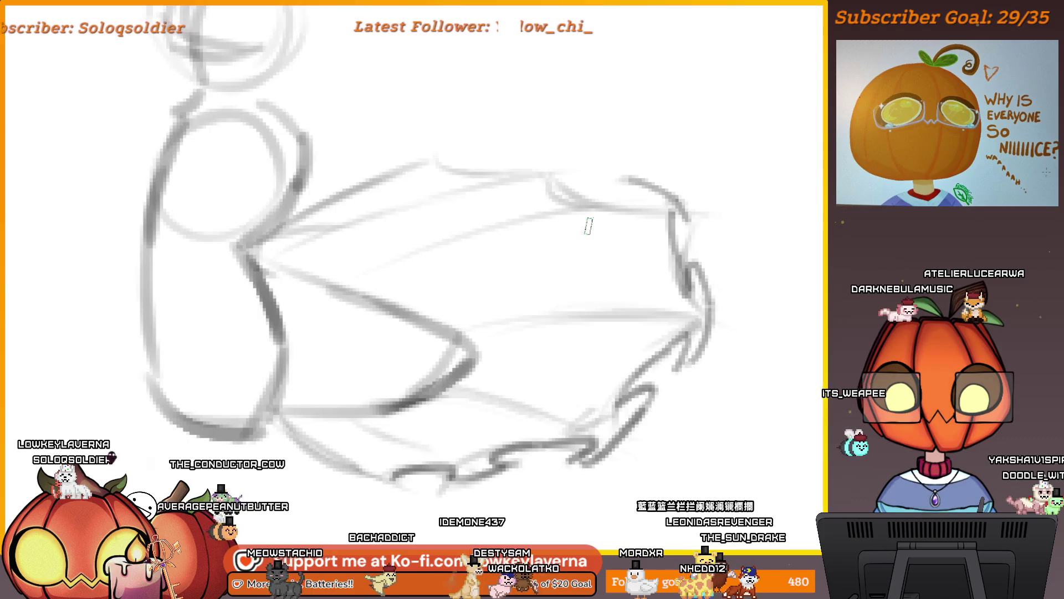
Step: In the mirrored view, add edging and small scallops along the cape's upper side
key(m)
drag(172, 230, 498, 284)
drag(333, 270, 503, 218)
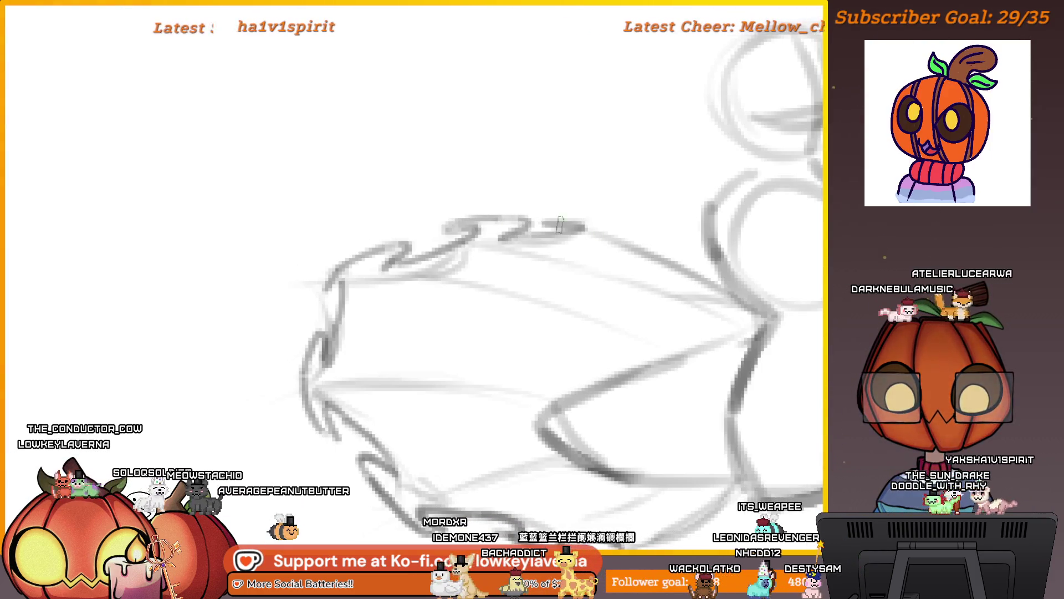
drag(708, 253, 574, 229)
mouse_move(488, 207)
mouse_down()
mouse_move(417, 213)
mouse_move(424, 233)
mouse_move(498, 242)
mouse_up()
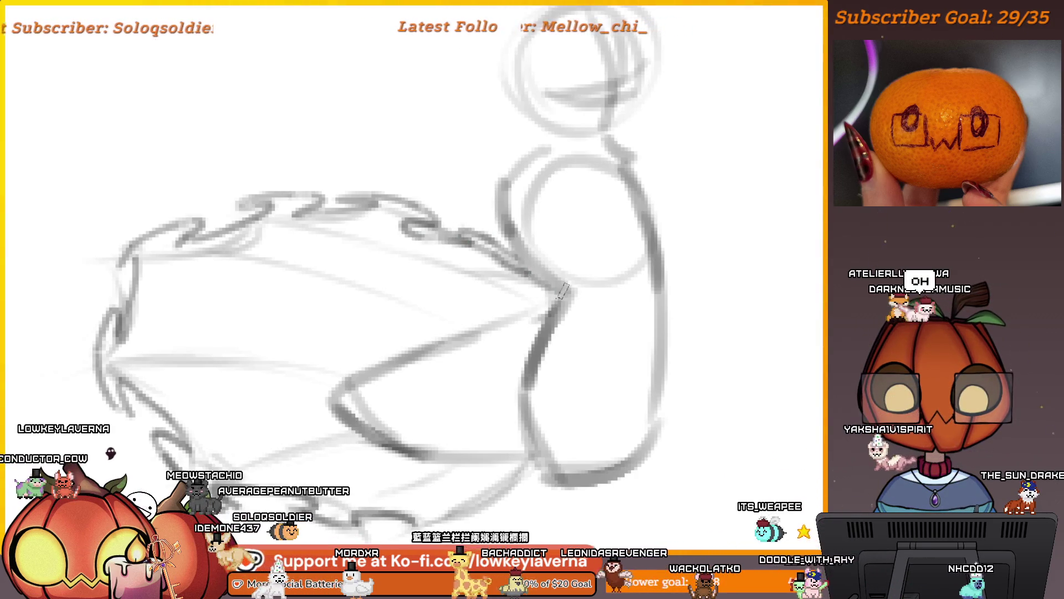
scroll(563, 291, down, 3)
scroll(559, 314, up, 2)
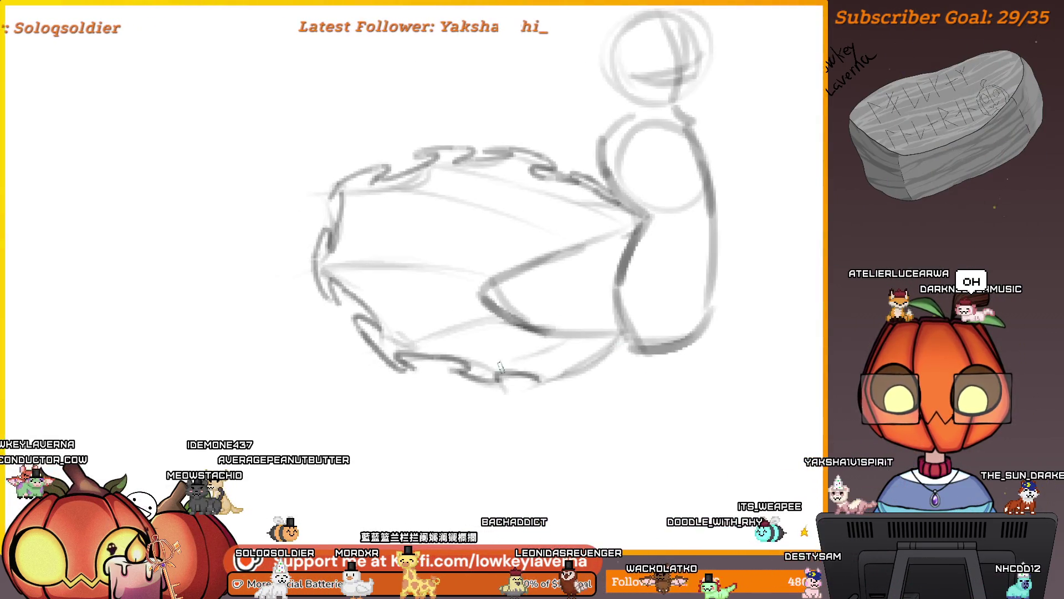
scroll(574, 339, up, 1)
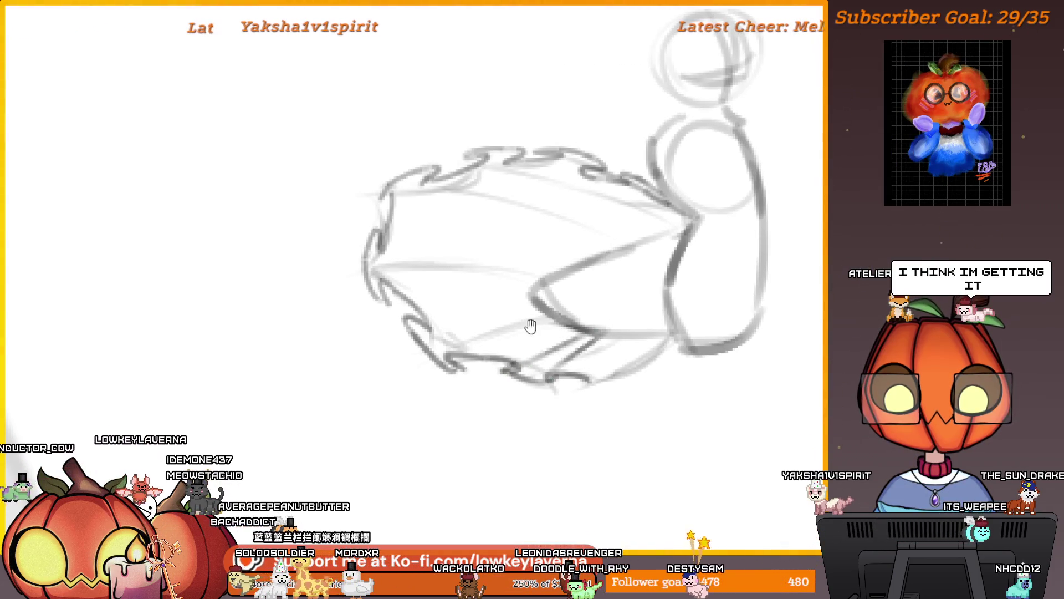
Step: Shift the view over the cape and mirror the canvas back
drag(531, 326, 607, 359)
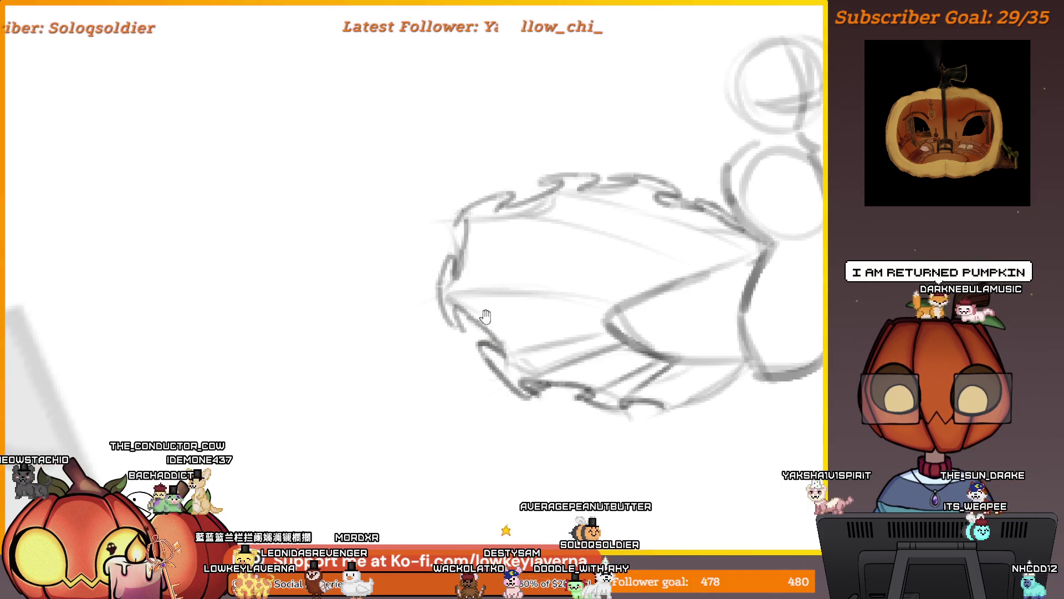
drag(537, 309, 549, 318)
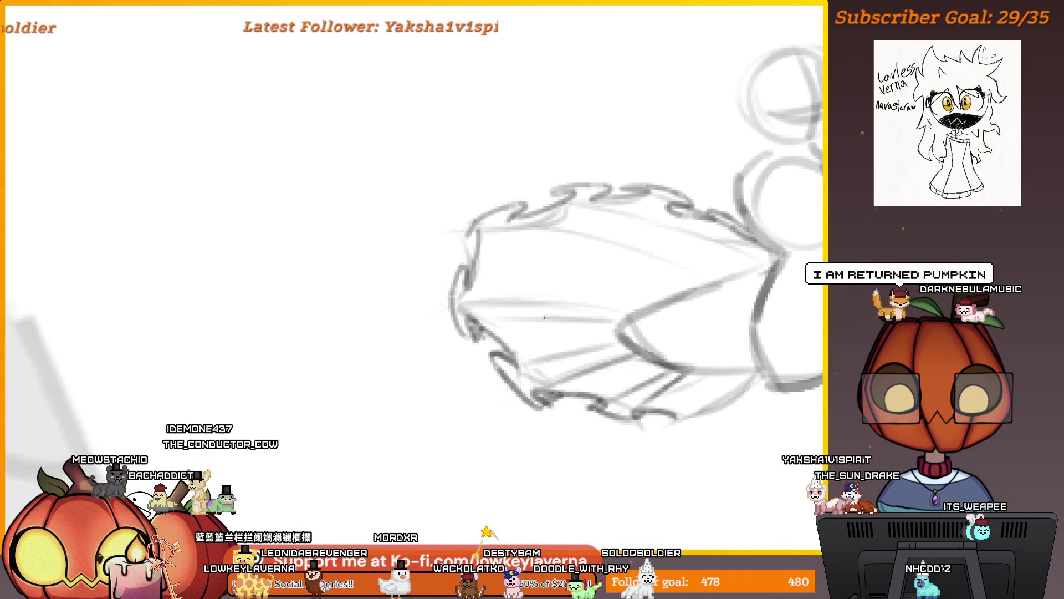
scroll(545, 317, down, 5)
key(m)
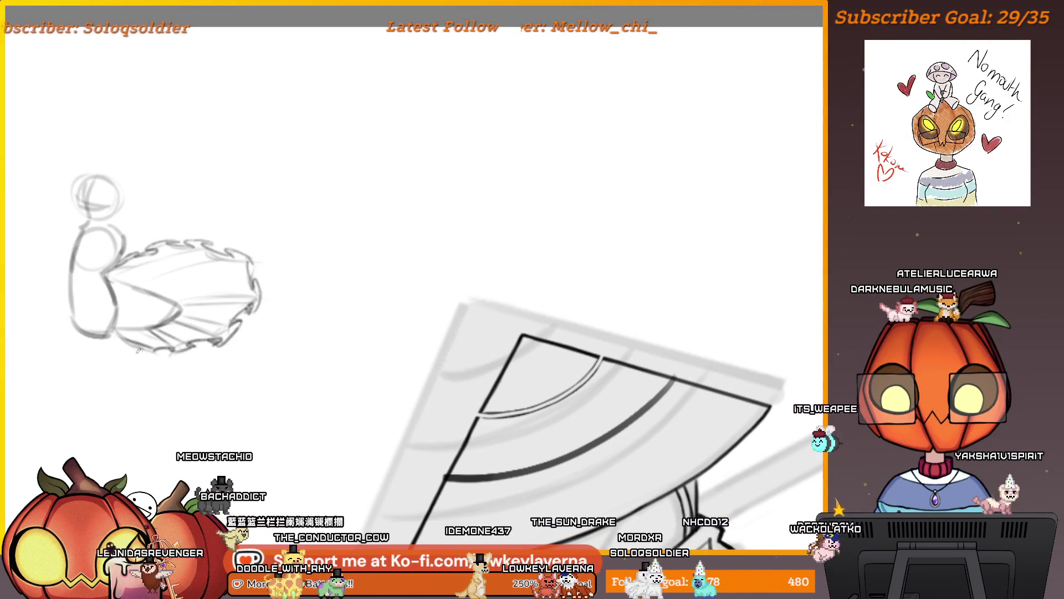
Step: Recentre and enlarge the sketch, adding a short fold stroke near the body's upper right
mouse_move(202, 238)
mouse_down()
mouse_move(339, 305)
mouse_move(271, 323)
mouse_up()
scroll(366, 341, up, 2)
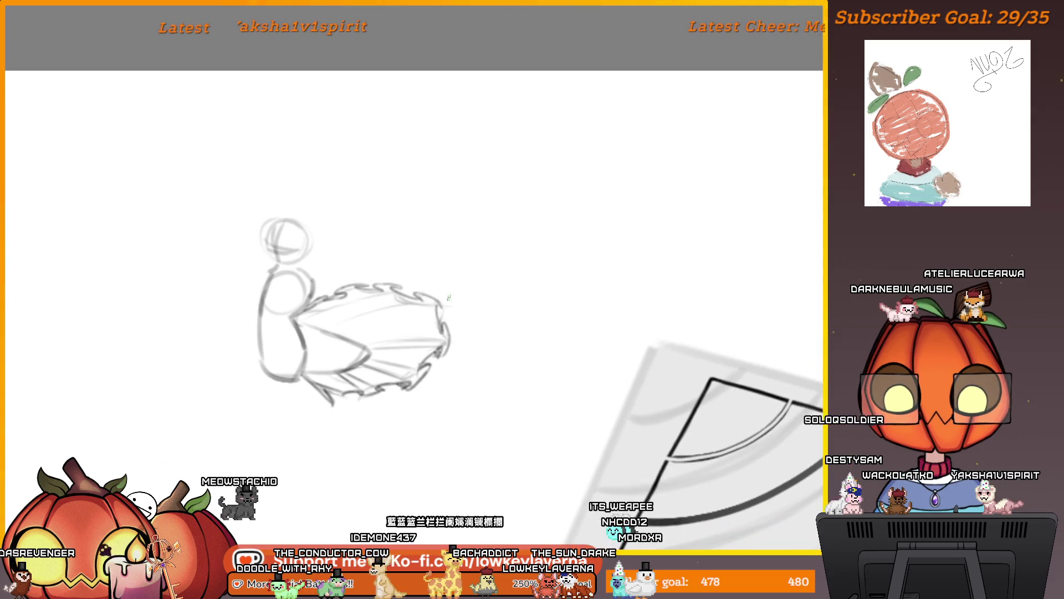
drag(366, 341, 401, 346)
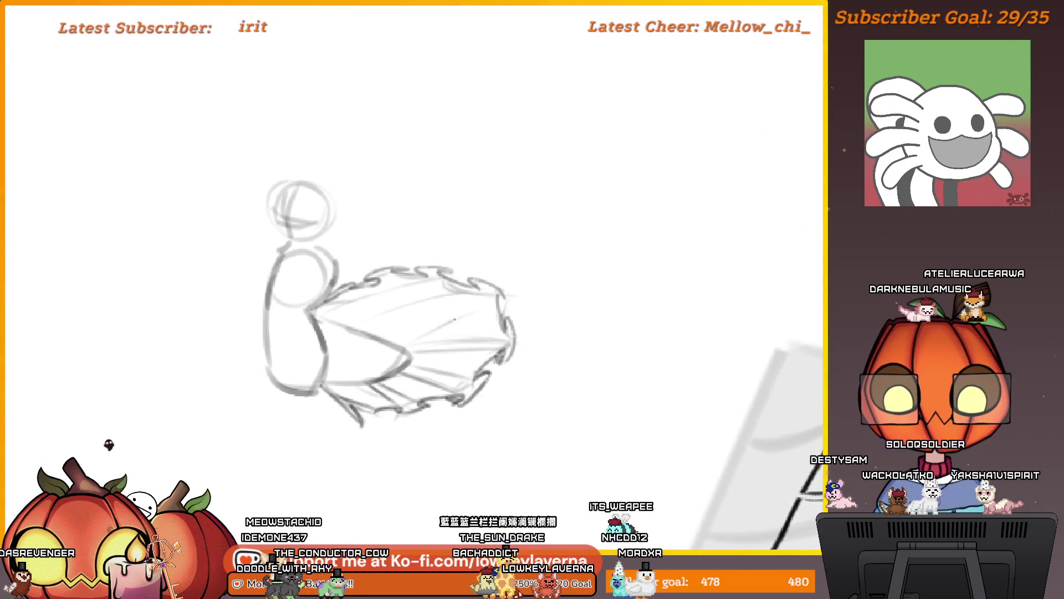
drag(503, 288, 542, 298)
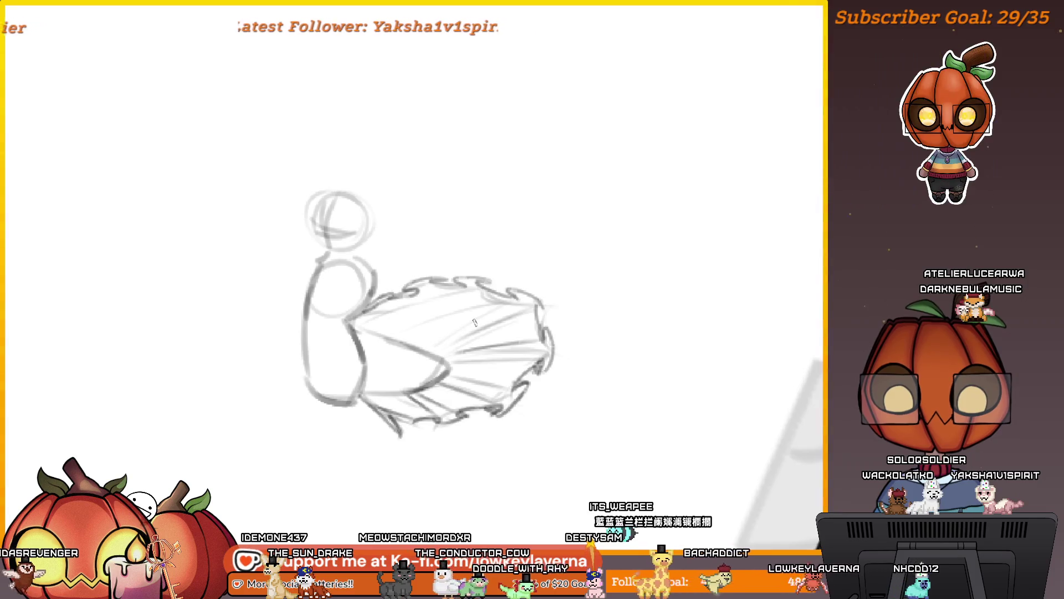
drag(493, 288, 507, 298)
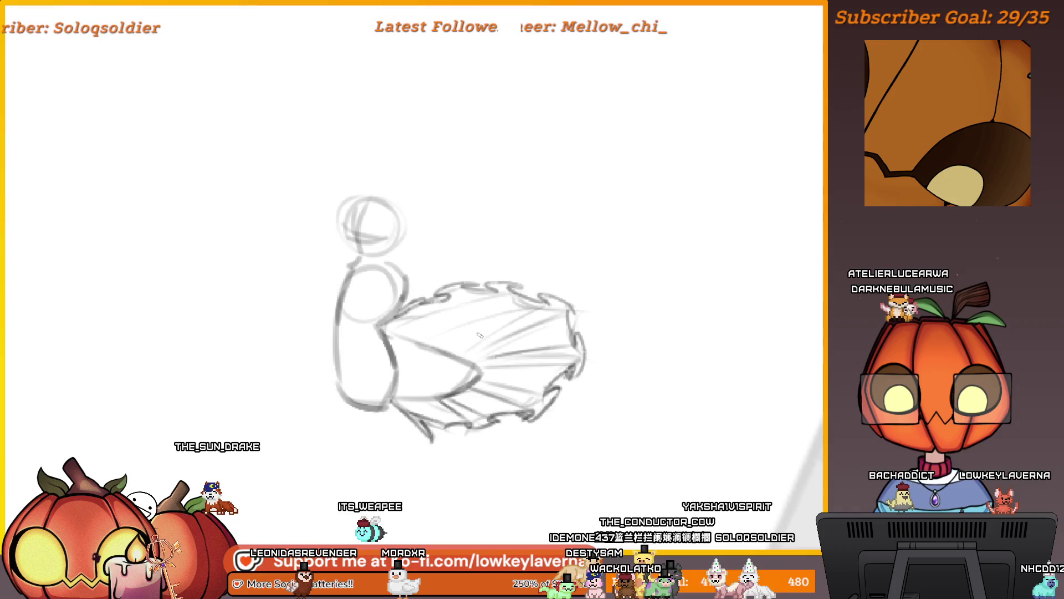
drag(486, 343, 499, 351)
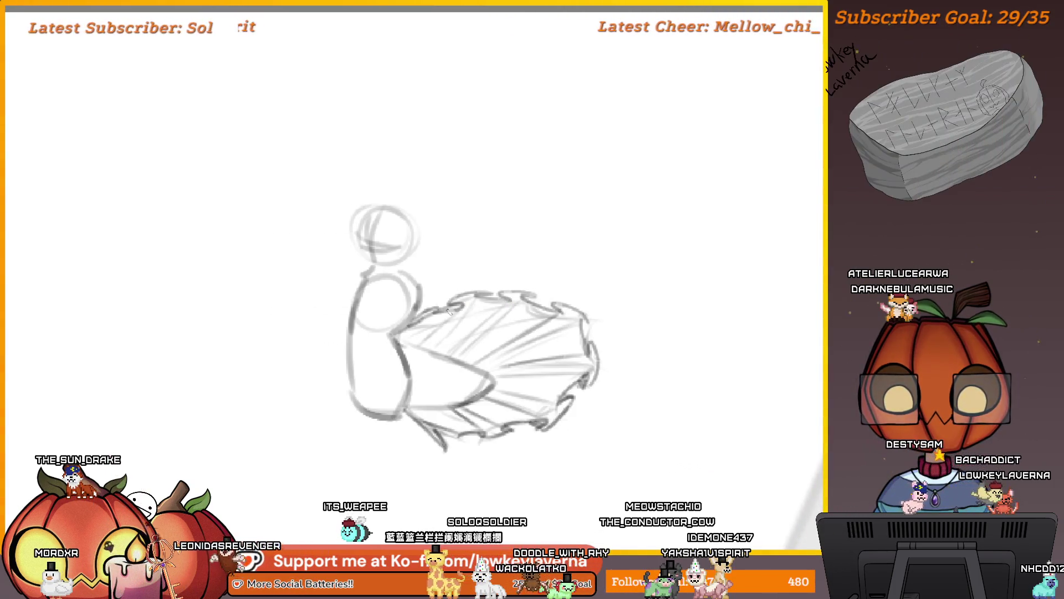
drag(425, 316, 440, 291)
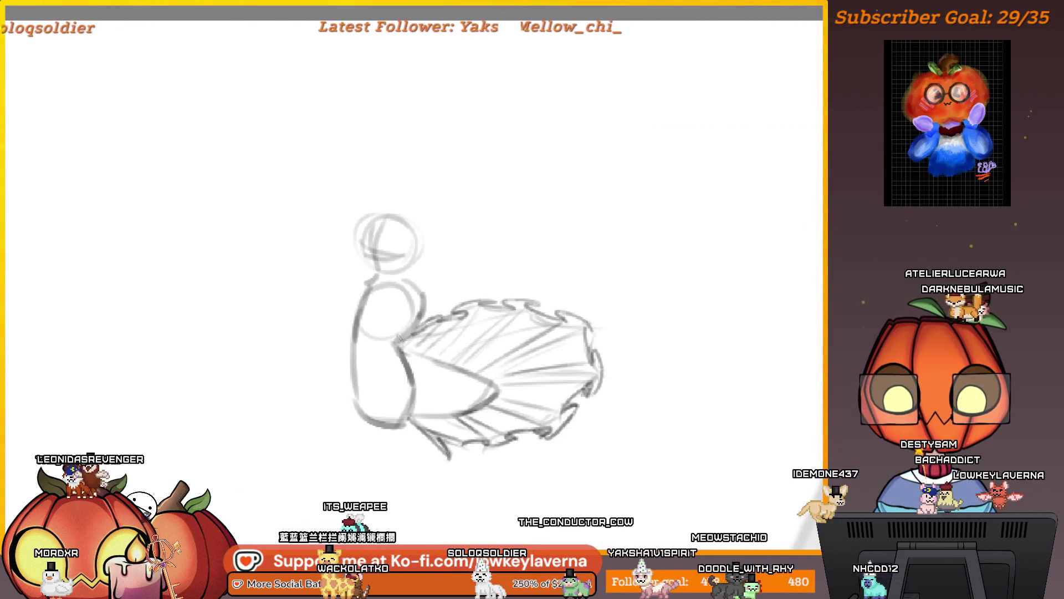
scroll(505, 307, up, 3)
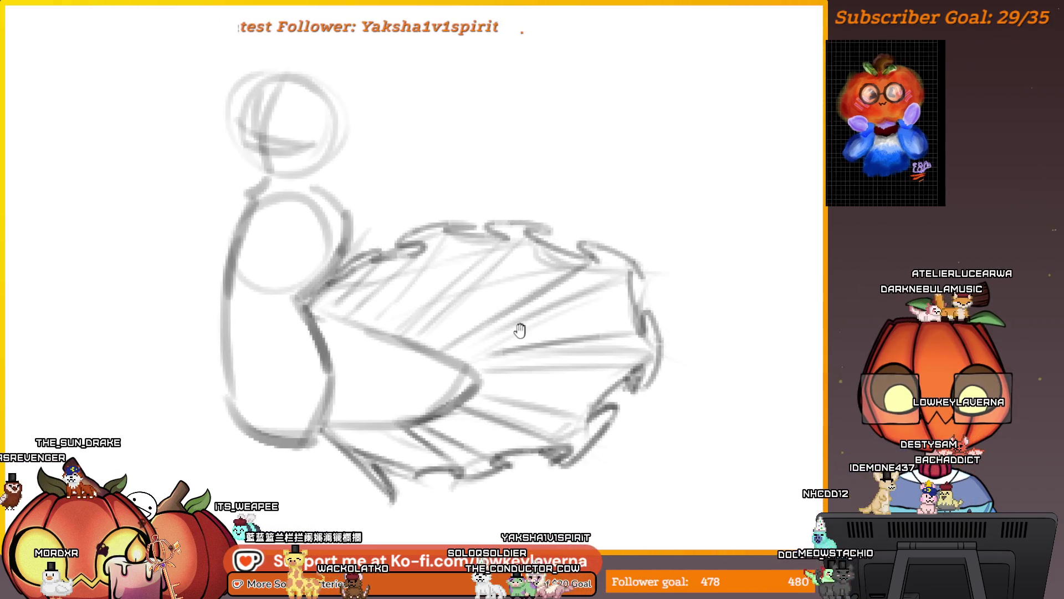
drag(538, 328, 554, 335)
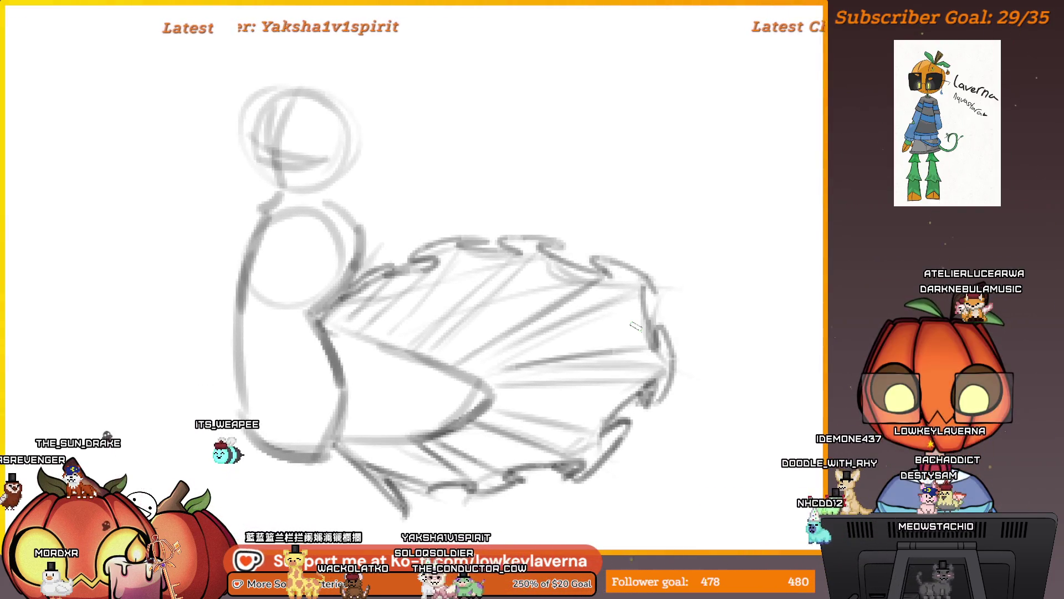
drag(480, 392, 534, 360)
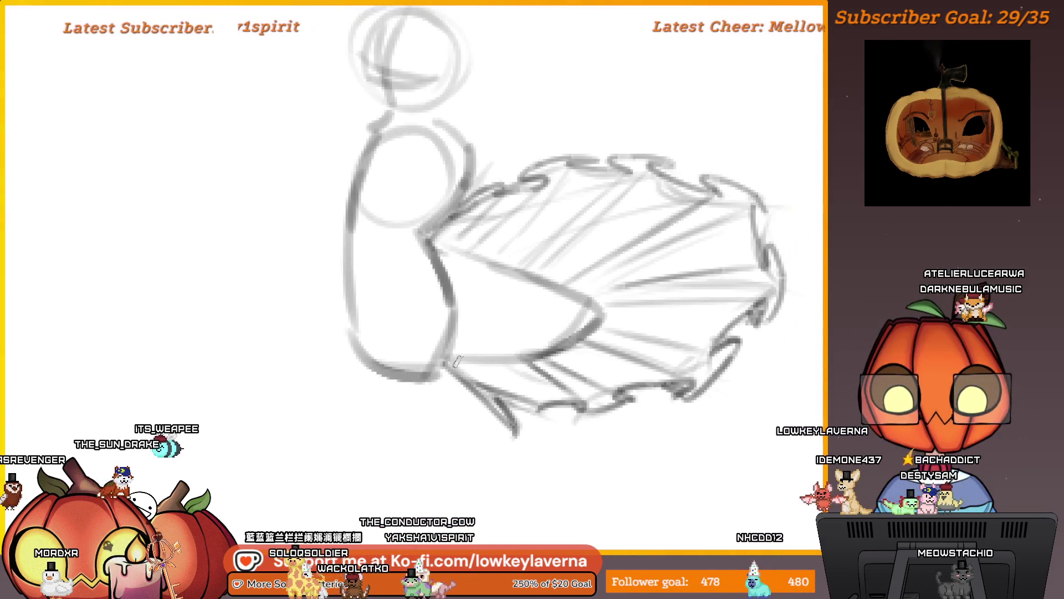
Step: Erase the old scalloped strokes along the cape's lower edge and sketch looser new edge lines
key(e)
drag(608, 447, 518, 408)
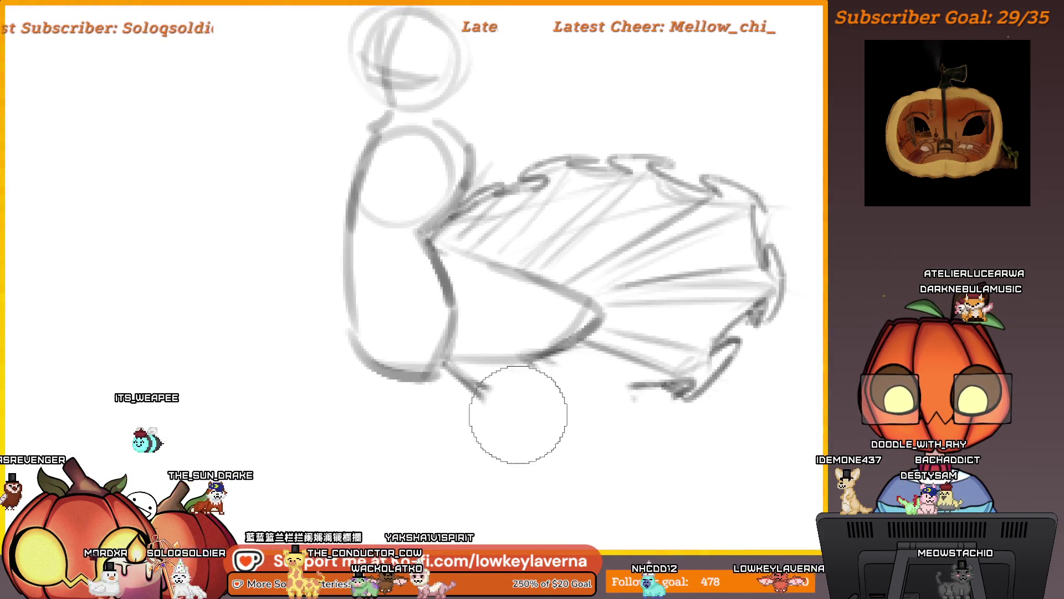
mouse_move(637, 362)
mouse_down()
mouse_move(596, 406)
mouse_move(637, 380)
mouse_move(671, 399)
mouse_move(594, 361)
mouse_move(409, 393)
mouse_up()
key(bracketright)
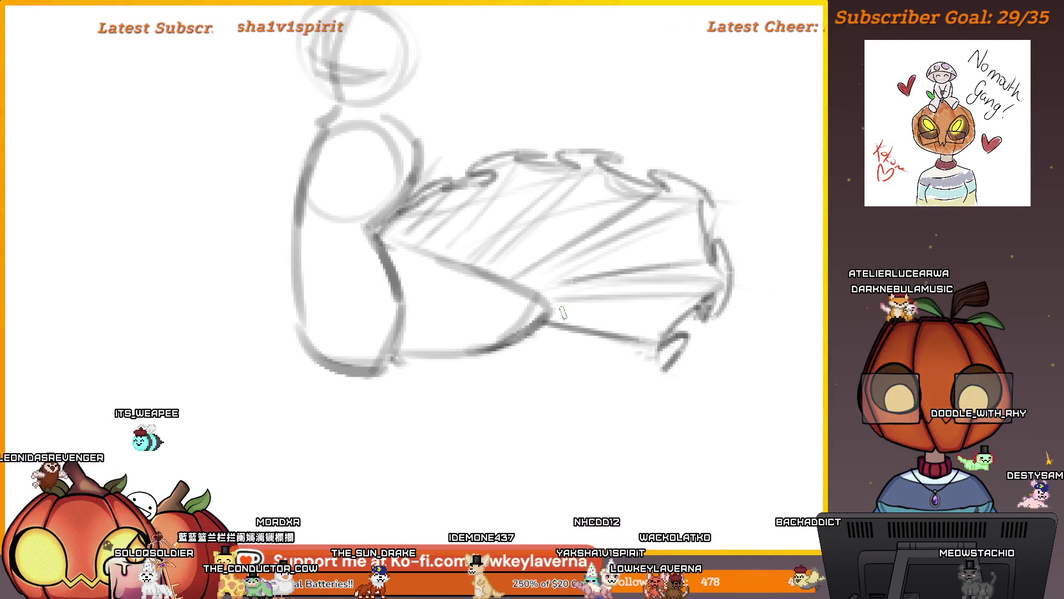
key(e)
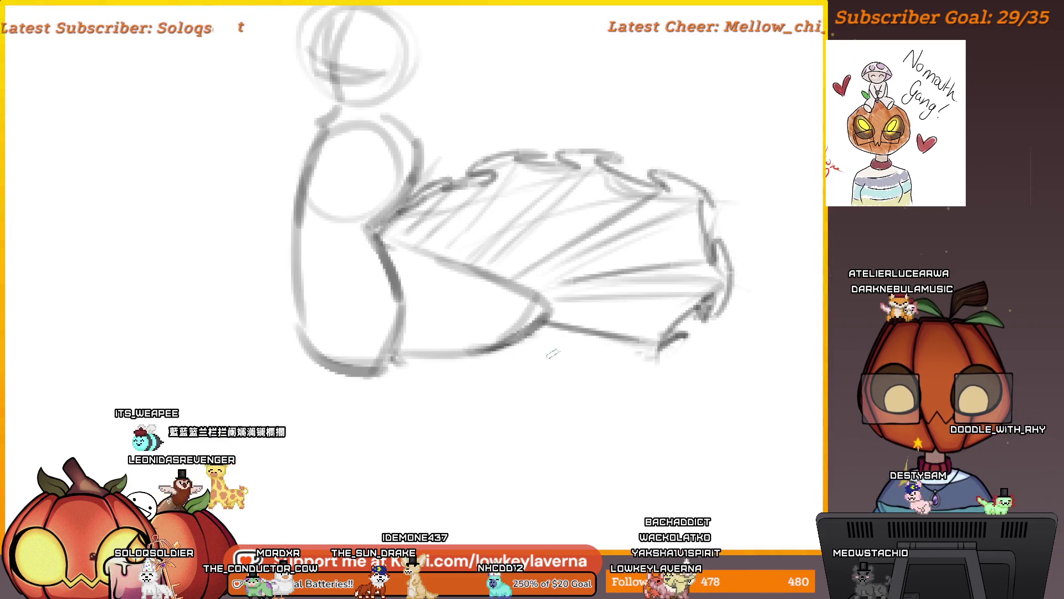
drag(574, 333, 633, 384)
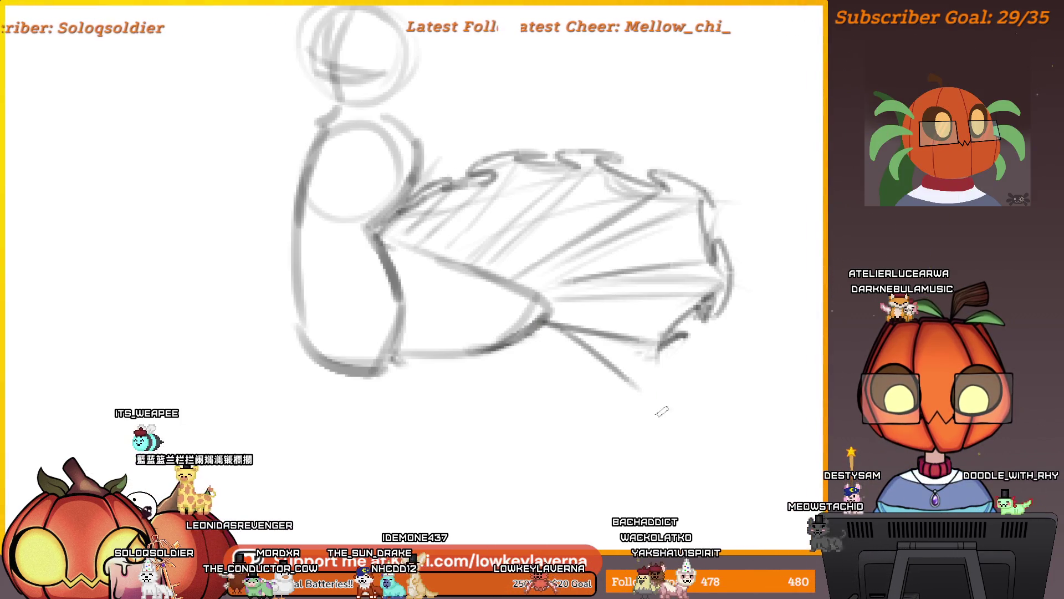
Step: Mirror the canvas to check the edge, undoing a stray zigzag stroke below the cape
key(m)
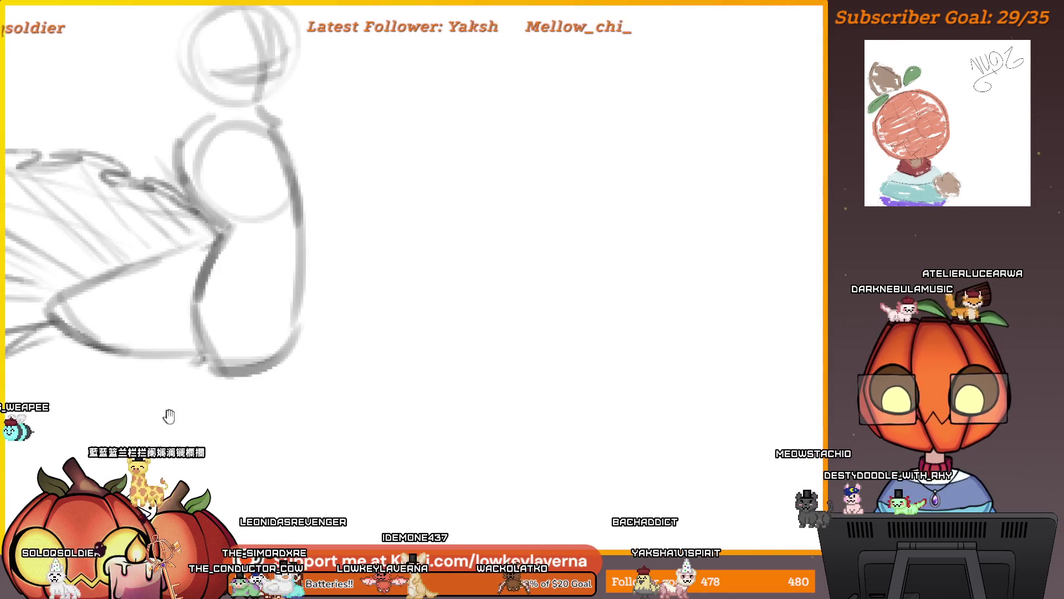
mouse_move(166, 416)
mouse_down()
mouse_move(541, 349)
mouse_move(463, 308)
mouse_up()
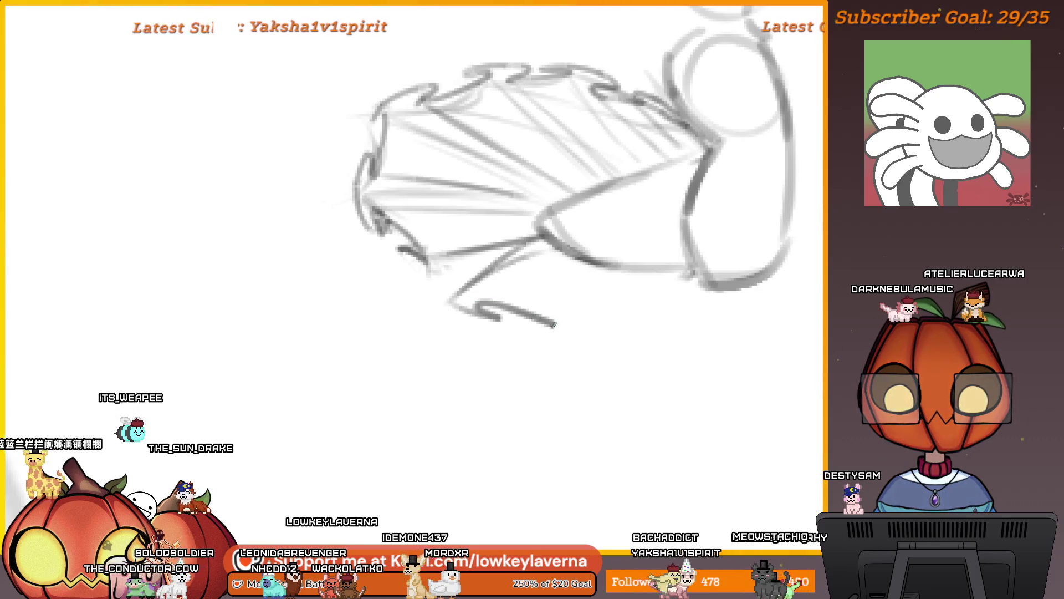
drag(476, 305, 578, 339)
mouse_move(649, 316)
mouse_down()
mouse_move(660, 293)
mouse_move(516, 418)
mouse_up()
key(ctrl+z)
scroll(558, 271, down, 3)
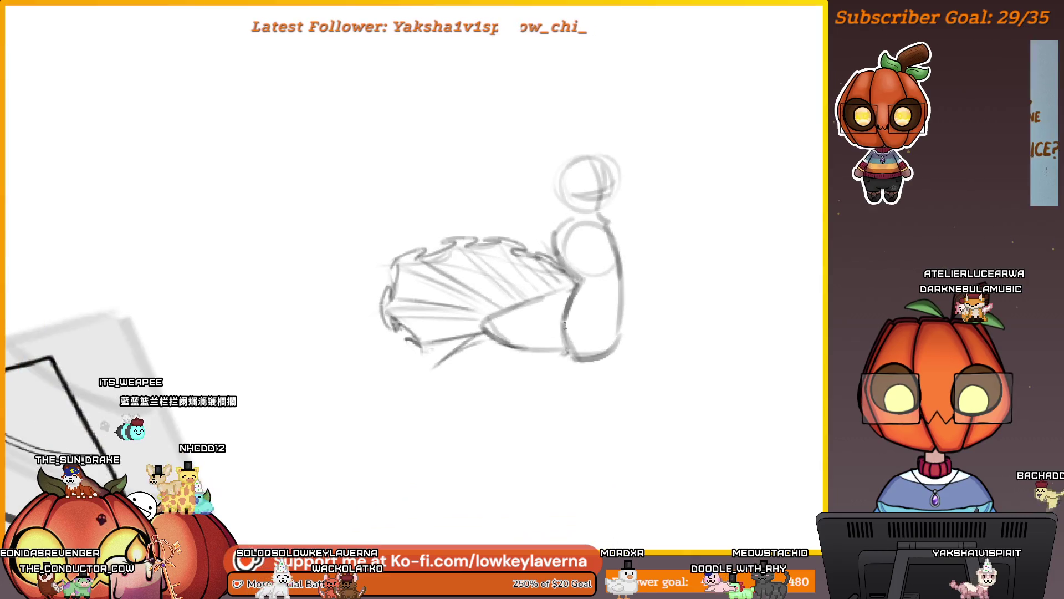
drag(565, 366, 507, 320)
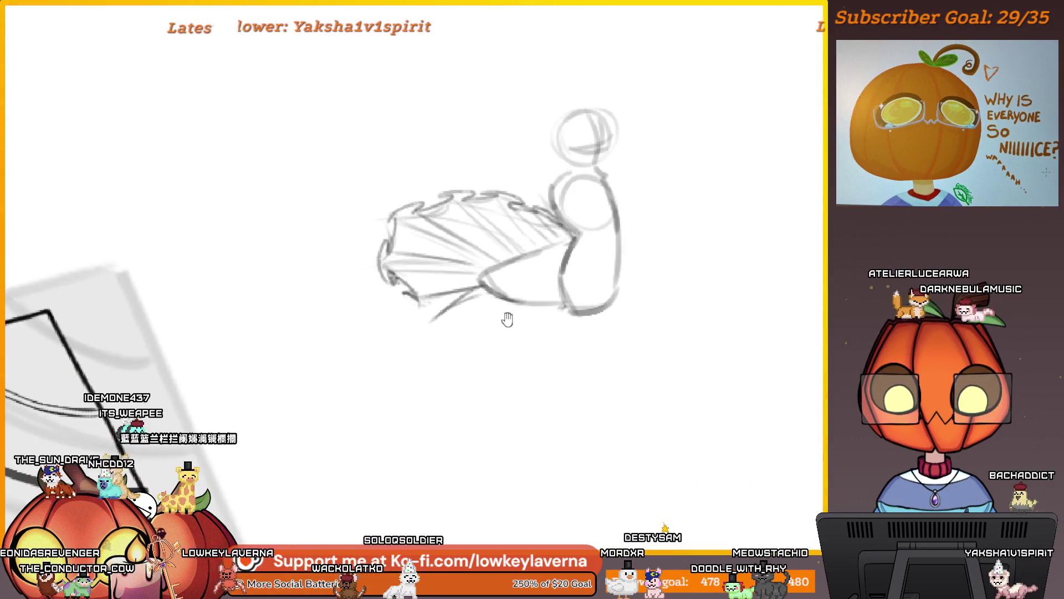
scroll(563, 351, up, 3)
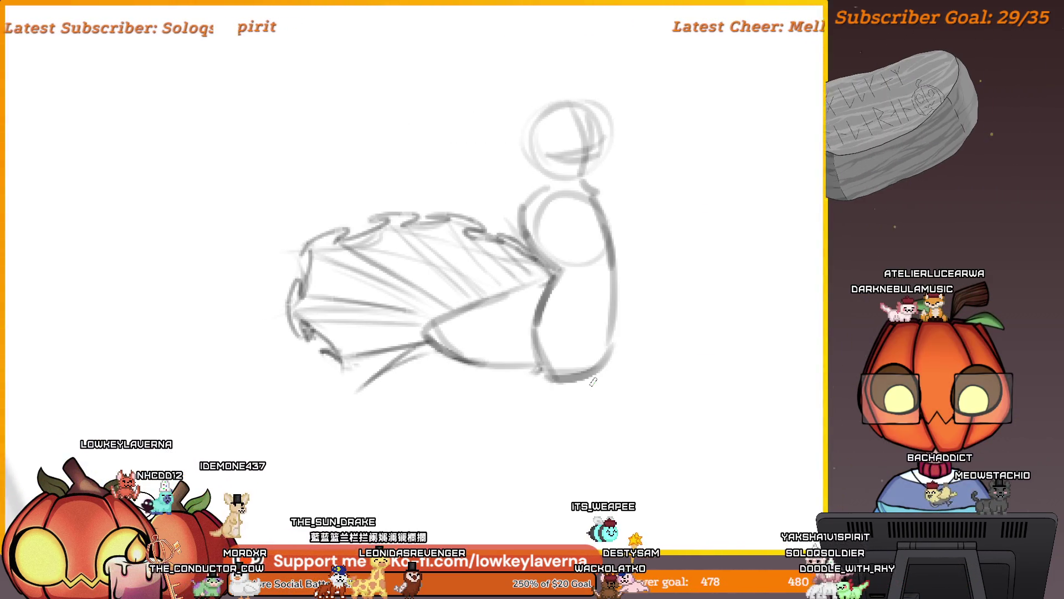
scroll(594, 350, down, 1)
scroll(762, 313, down, 1)
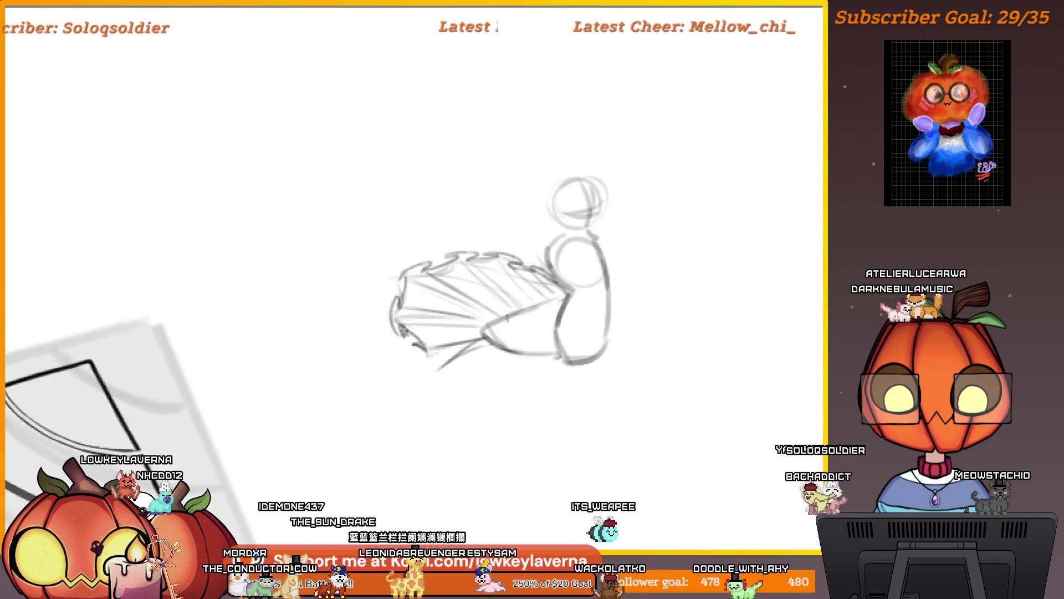
scroll(573, 331, up, 2)
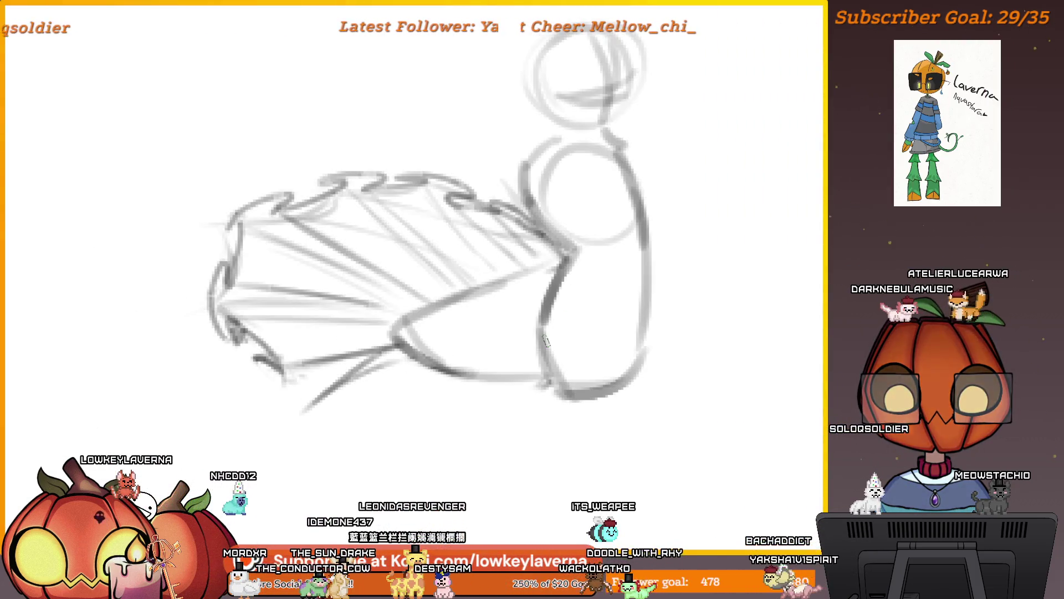